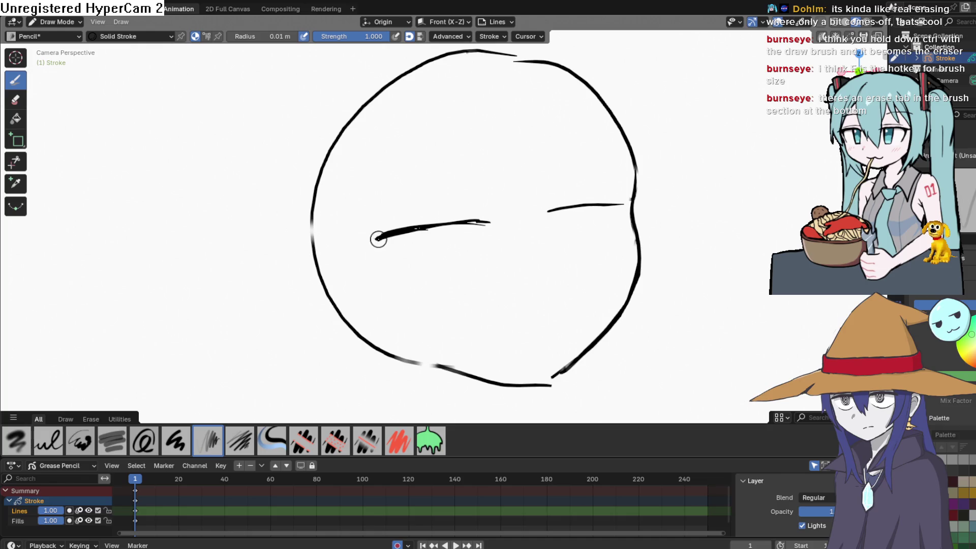
Step: Add a short downward hook to the left eye line's outer end, keeping it after a trial erase
{"action": "left_click_drag", "start_coordinate": [378, 239], "coordinate": [386, 264]}
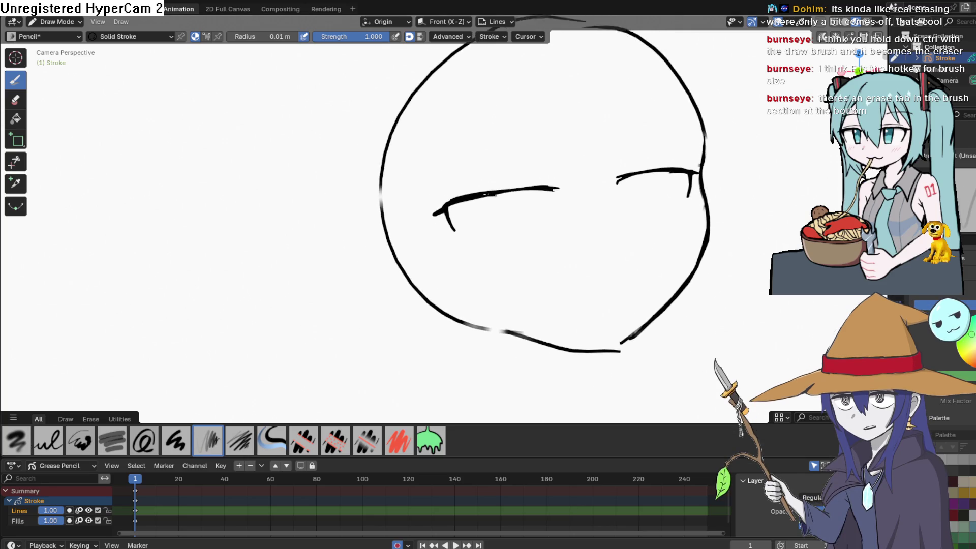
{"action": "scroll", "coordinate": [437, 180], "scroll_direction": "up", "scroll_amount": 4}
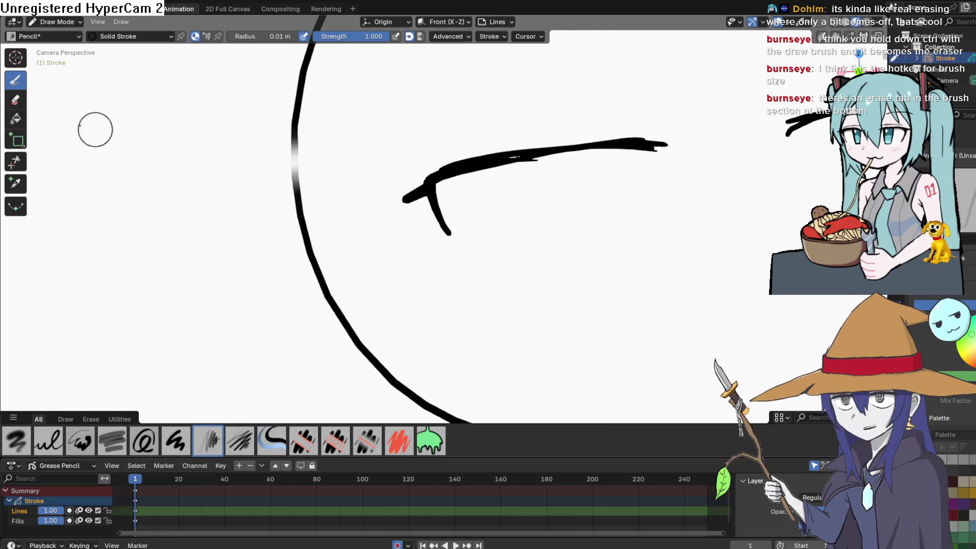
{"action": "left_click", "coordinate": [22, 103]}
{"action": "mouse_move", "coordinate": [426, 178]}
{"action": "left_mouse_down"}
{"action": "mouse_move", "coordinate": [427, 166]}
{"action": "mouse_move", "coordinate": [403, 191]}
{"action": "left_mouse_up"}
{"action": "key", "text": "ctrl+z"}
{"action": "key", "text": "ctrl+z"}
{"action": "mouse_move", "coordinate": [442, 159]}
{"action": "left_mouse_down"}
{"action": "mouse_move", "coordinate": [404, 187]}
{"action": "mouse_move", "coordinate": [432, 171]}
{"action": "left_mouse_up"}
{"action": "key", "text": "ctrl+z"}
{"action": "key", "text": "ctrl+z"}
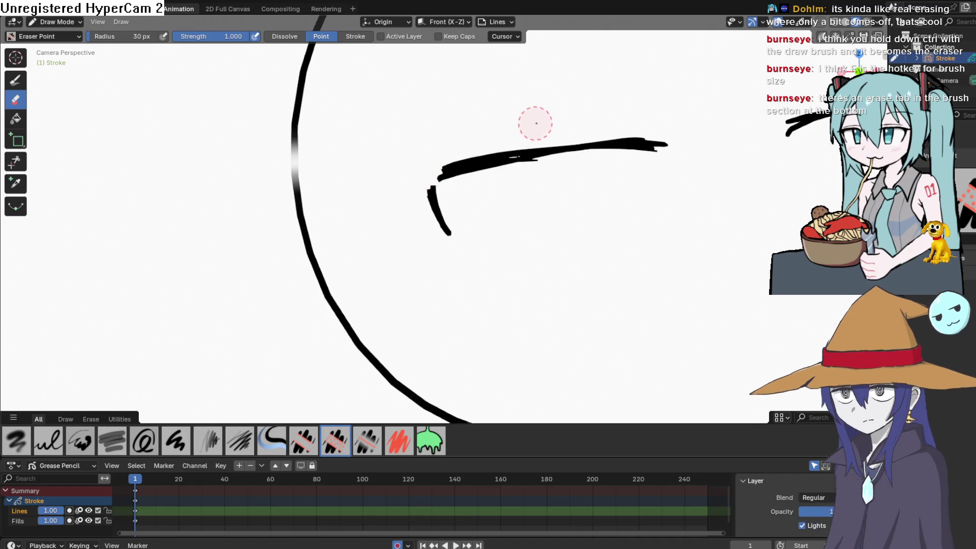
{"action": "key", "text": "ctrl+z"}
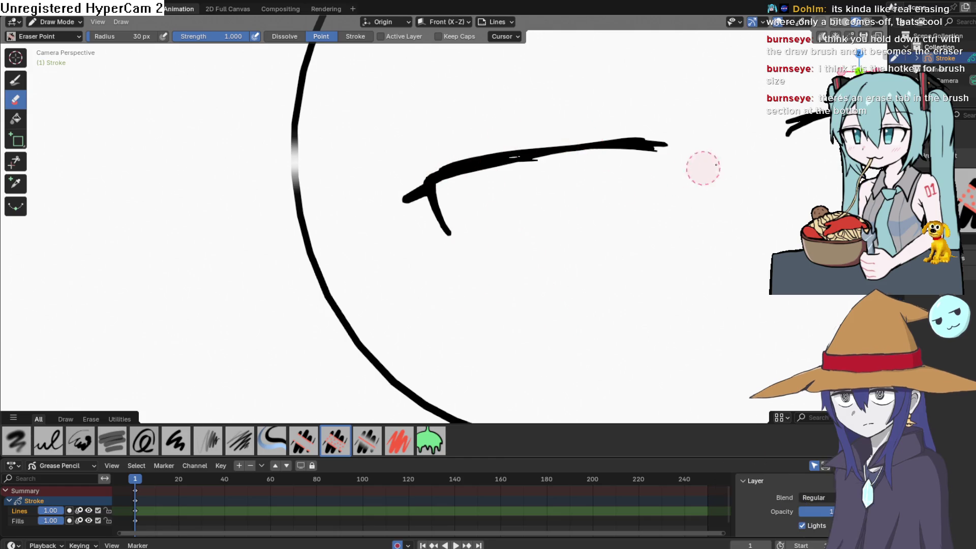
Step: Play the timeline, reselect the Pencil brush, and stop playback at frame 0
{"action": "key", "text": "space"}
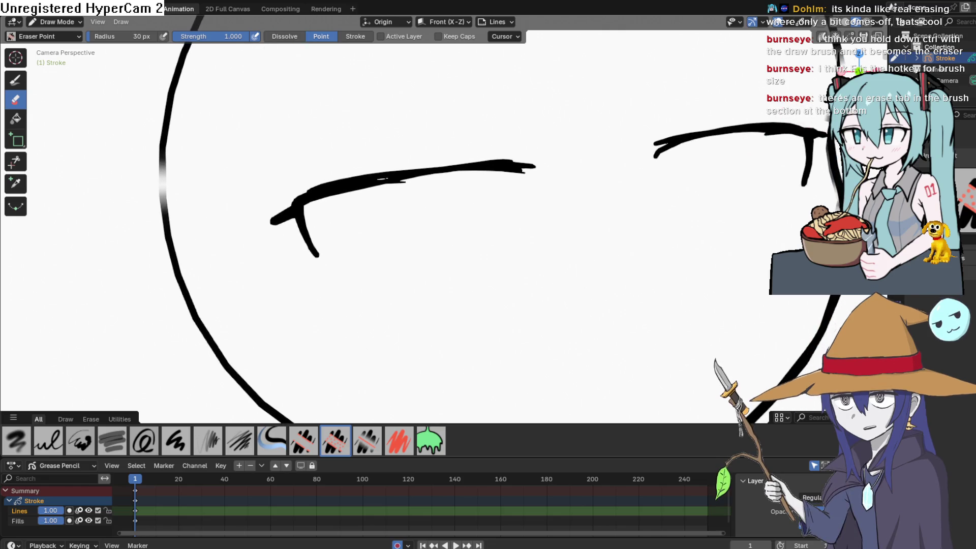
{"action": "left_click", "coordinate": [15, 80]}
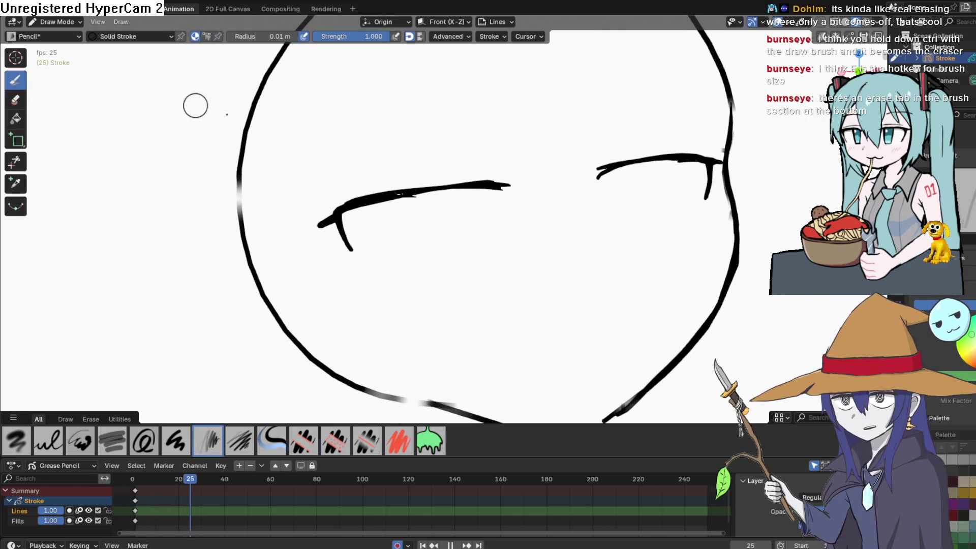
{"action": "left_click", "coordinate": [208, 482]}
{"action": "key", "text": "Escape"}
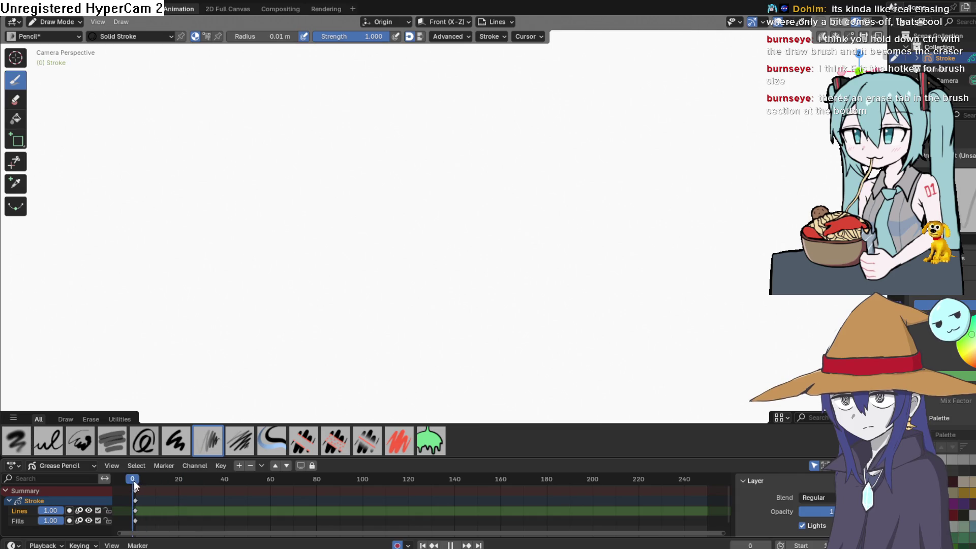
Step: Draw iris curves in both eyes and a wavy cat-like mouth
{"action": "left_click_drag", "start_coordinate": [408, 207], "coordinate": [470, 231]}
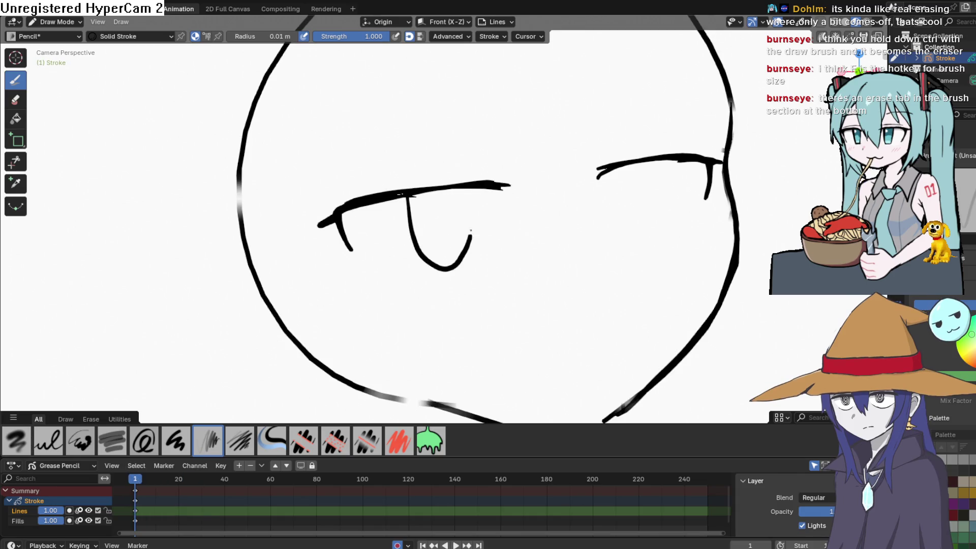
{"action": "mouse_move", "coordinate": [601, 178]}
{"action": "left_mouse_down"}
{"action": "mouse_move", "coordinate": [633, 245]}
{"action": "mouse_move", "coordinate": [649, 158]}
{"action": "left_mouse_up"}
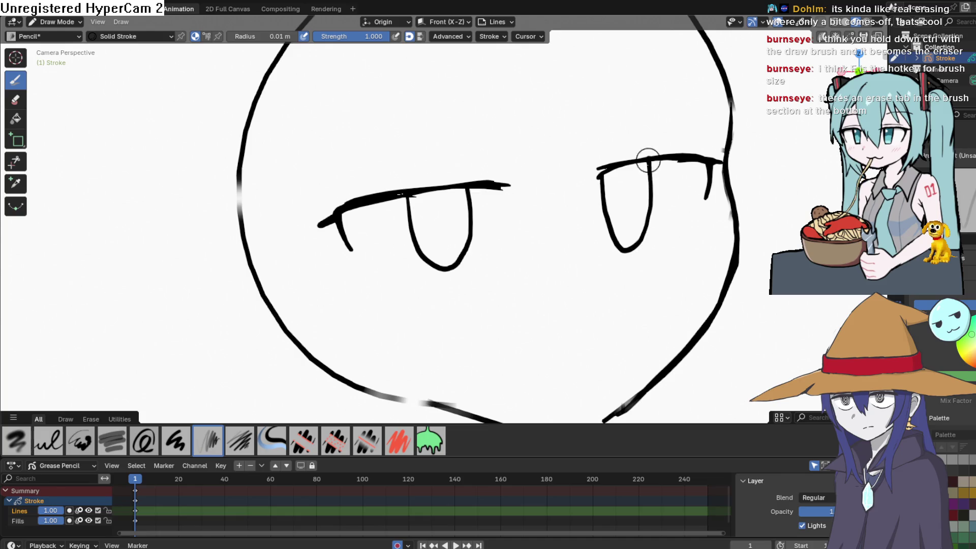
{"action": "scroll", "coordinate": [508, 280], "scroll_direction": "down", "scroll_amount": 3}
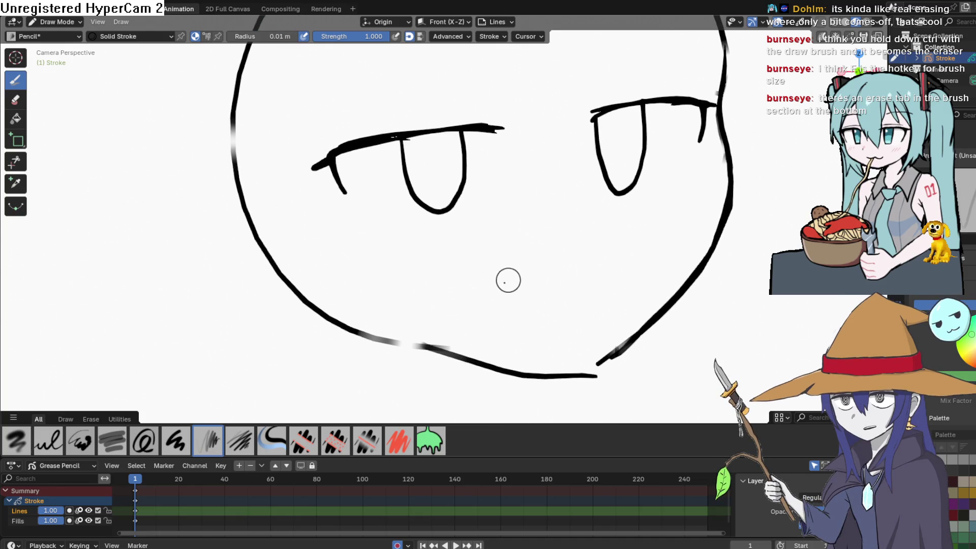
{"action": "mouse_move", "coordinate": [484, 287]}
{"action": "left_mouse_down"}
{"action": "mouse_move", "coordinate": [556, 279]}
{"action": "mouse_move", "coordinate": [592, 253]}
{"action": "left_mouse_up"}
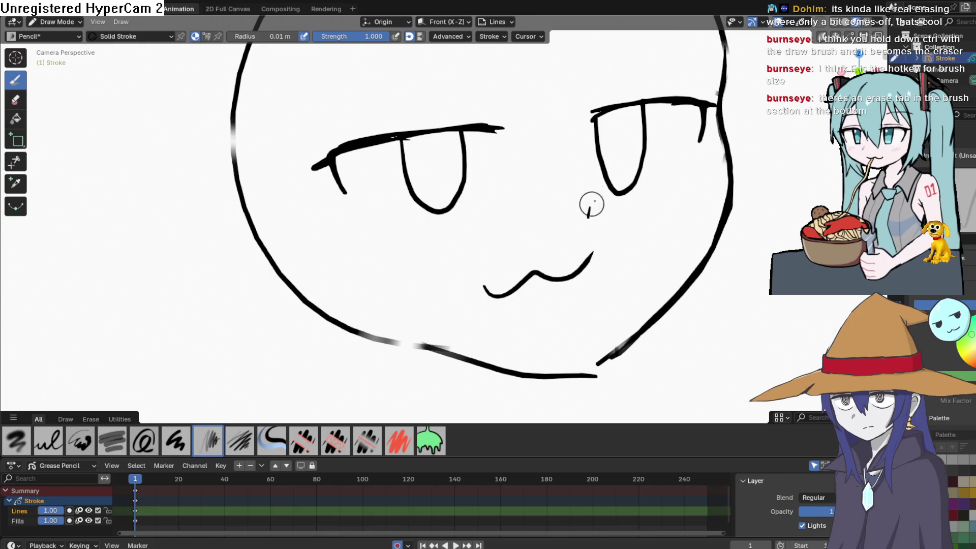
Step: Add lid lines above both eyes, lash flicks at the corners, and a new face outline
{"action": "left_click_drag", "start_coordinate": [590, 99], "coordinate": [653, 84]}
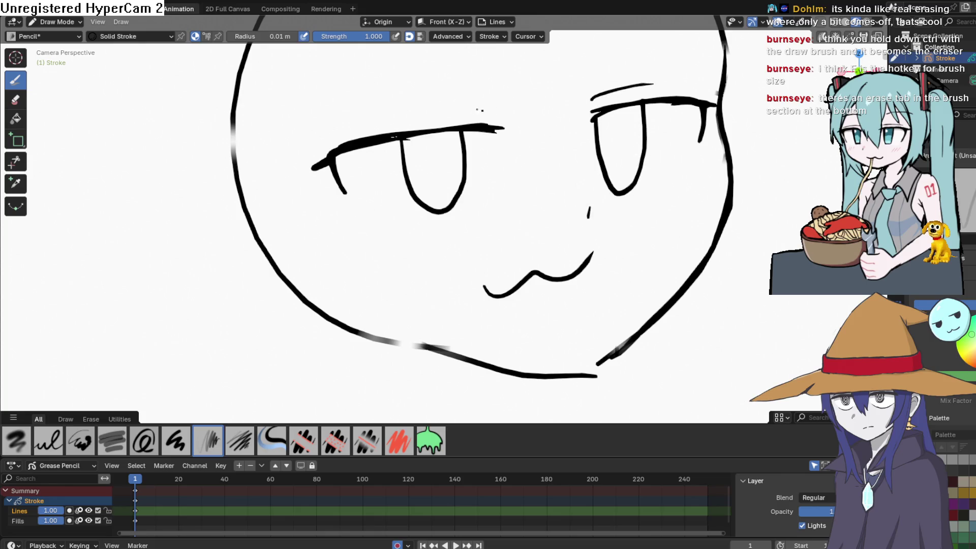
{"action": "left_click_drag", "start_coordinate": [483, 109], "coordinate": [393, 116]}
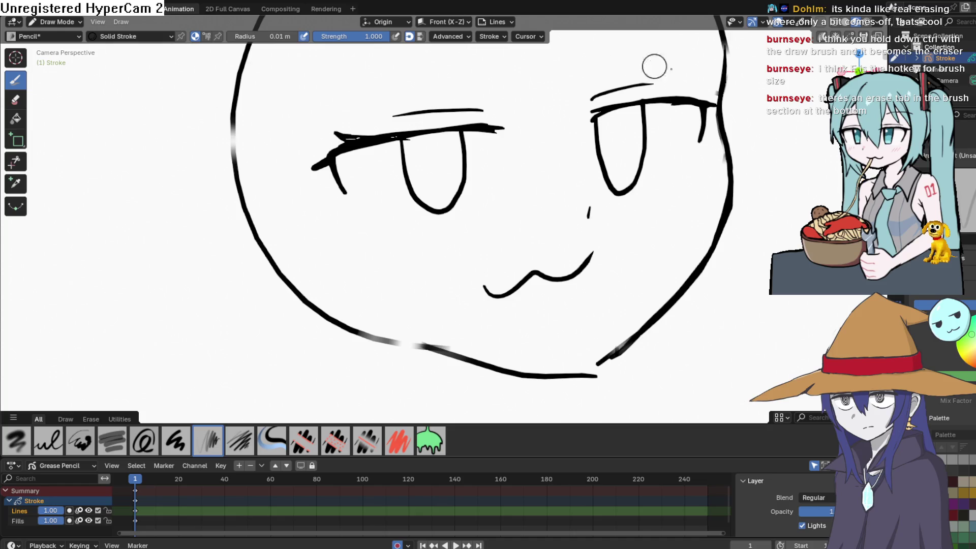
{"action": "left_click_drag", "start_coordinate": [676, 103], "coordinate": [703, 82]}
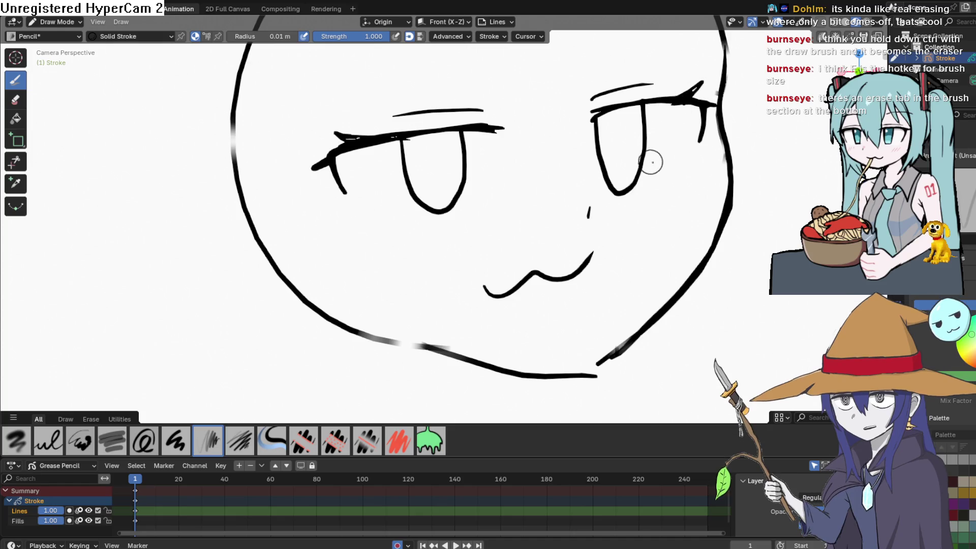
{"action": "left_click_drag", "start_coordinate": [703, 115], "coordinate": [697, 151]}
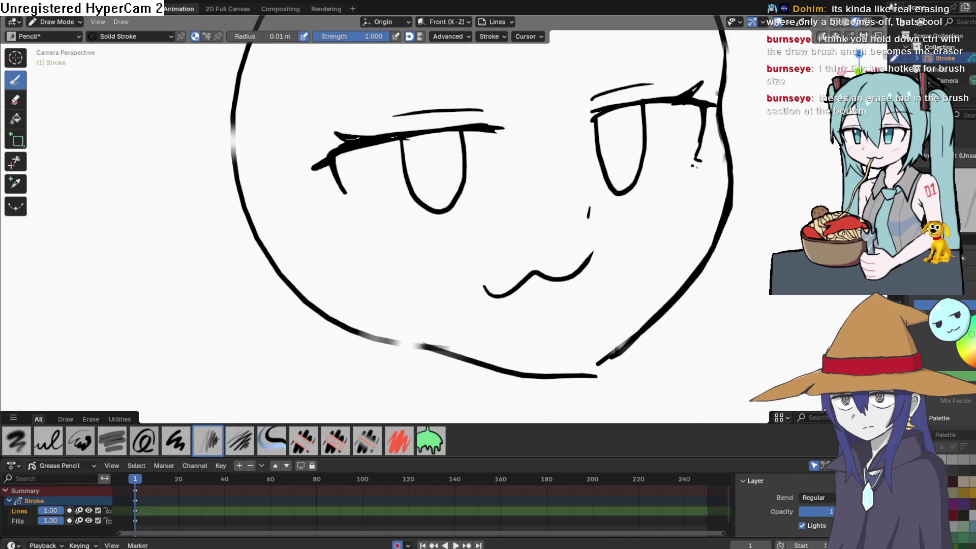
{"action": "mouse_move", "coordinate": [352, 206]}
{"action": "left_mouse_down"}
{"action": "mouse_move", "coordinate": [349, 186]}
{"action": "mouse_move", "coordinate": [356, 222]}
{"action": "left_mouse_up"}
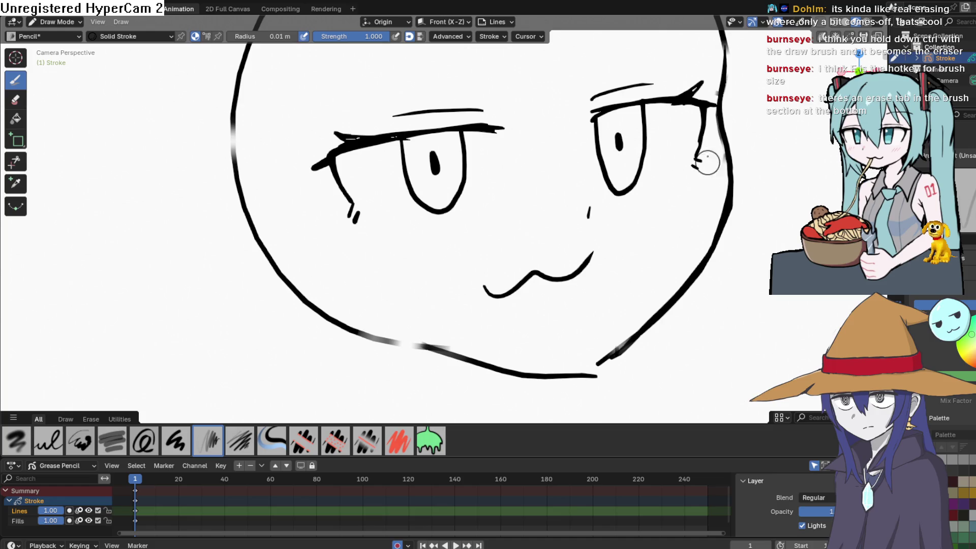
{"action": "mouse_move", "coordinate": [719, 99]}
{"action": "left_mouse_down"}
{"action": "mouse_move", "coordinate": [715, 171]}
{"action": "mouse_move", "coordinate": [648, 305]}
{"action": "mouse_move", "coordinate": [593, 355]}
{"action": "mouse_move", "coordinate": [548, 355]}
{"action": "mouse_move", "coordinate": [335, 305]}
{"action": "mouse_move", "coordinate": [254, 224]}
{"action": "left_mouse_up"}
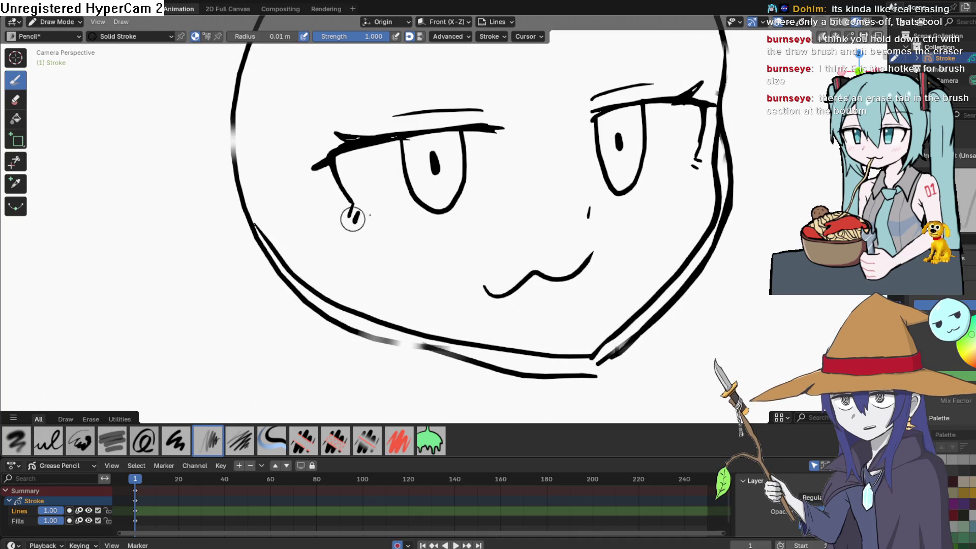
Step: Rub out the old doubled right-cheek and jaw stroke with Eraser Point
{"action": "left_click", "coordinate": [17, 99]}
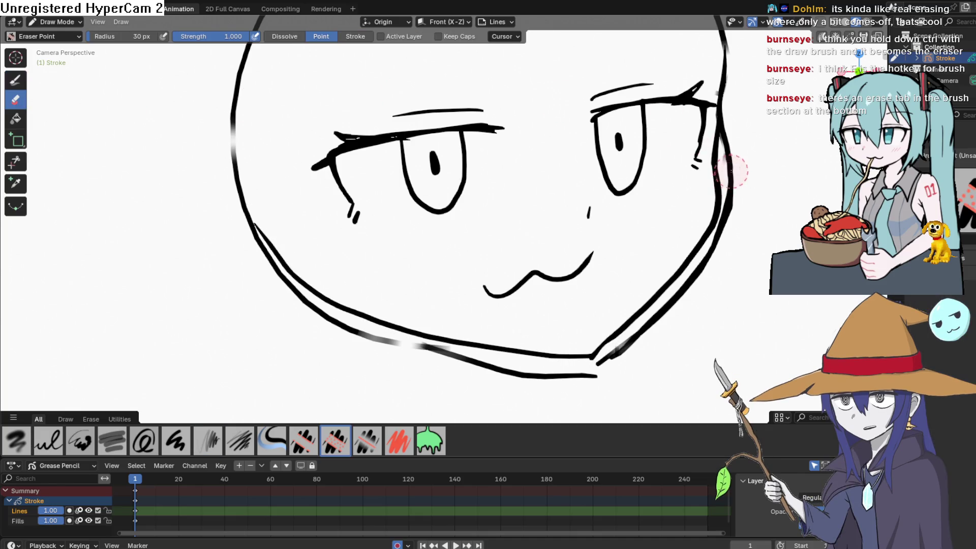
{"action": "mouse_move", "coordinate": [737, 166]}
{"action": "left_mouse_down"}
{"action": "mouse_move", "coordinate": [737, 130]}
{"action": "mouse_move", "coordinate": [740, 197]}
{"action": "mouse_move", "coordinate": [701, 279]}
{"action": "mouse_move", "coordinate": [612, 370]}
{"action": "mouse_move", "coordinate": [557, 385]}
{"action": "mouse_move", "coordinate": [325, 326]}
{"action": "mouse_move", "coordinate": [255, 233]}
{"action": "mouse_move", "coordinate": [254, 257]}
{"action": "mouse_move", "coordinate": [246, 224]}
{"action": "mouse_move", "coordinate": [254, 266]}
{"action": "mouse_move", "coordinate": [261, 214]}
{"action": "mouse_move", "coordinate": [266, 257]}
{"action": "left_mouse_up"}
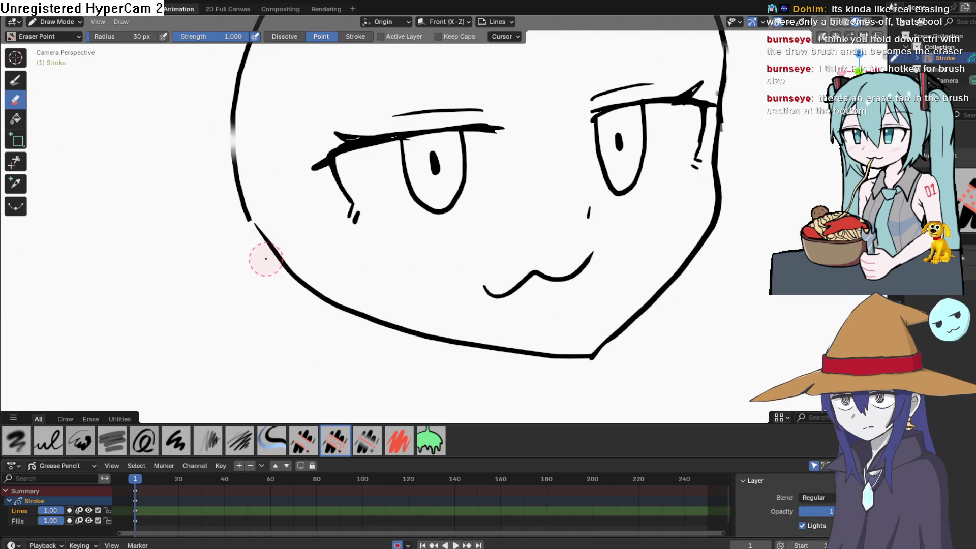
{"action": "scroll", "coordinate": [445, 235], "scroll_direction": "down", "scroll_amount": 3}
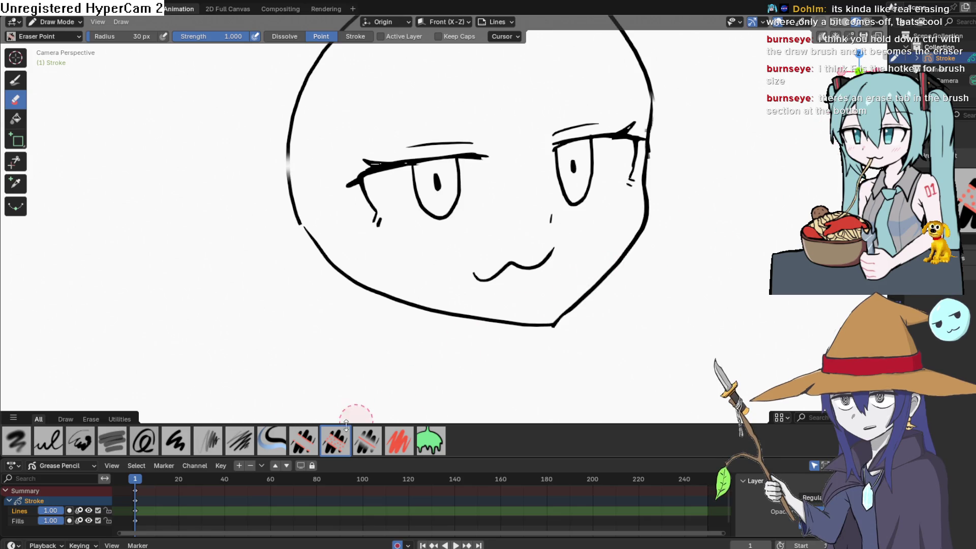
{"action": "left_click", "coordinate": [91, 418]}
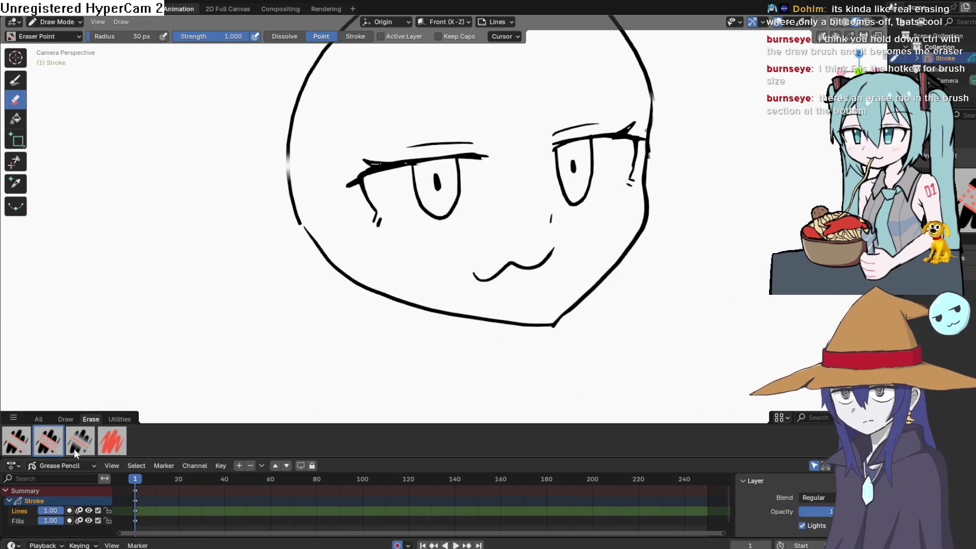
Step: Choose the small hard eraser, undo the accidental jaw gap, and set point erasing
{"action": "left_click", "coordinate": [17, 440]}
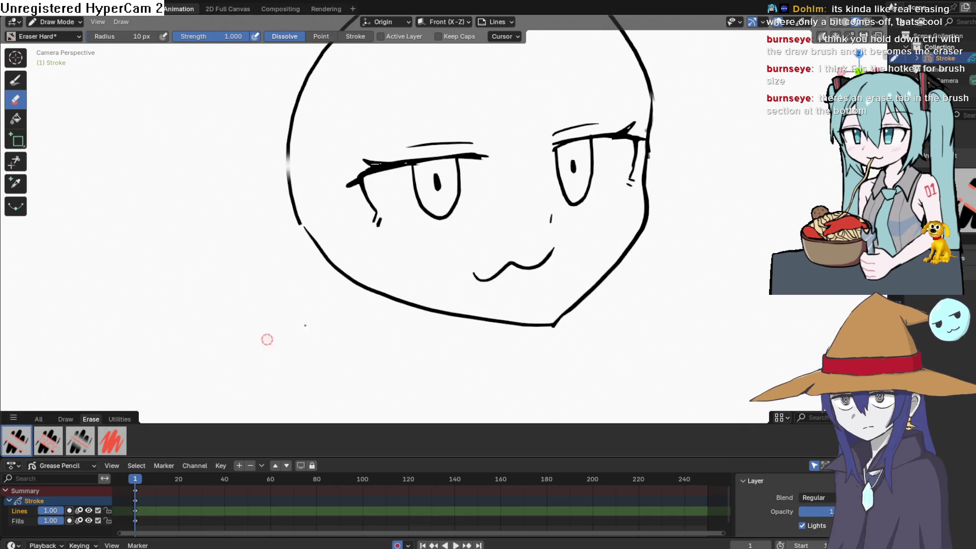
{"action": "key", "text": "ctrl+z"}
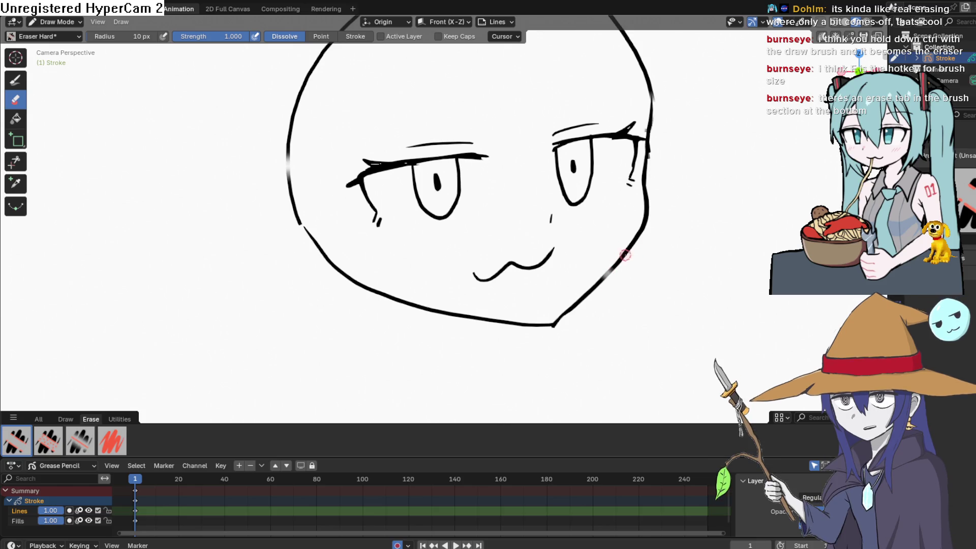
{"action": "key", "text": "space"}
{"action": "key", "text": "space"}
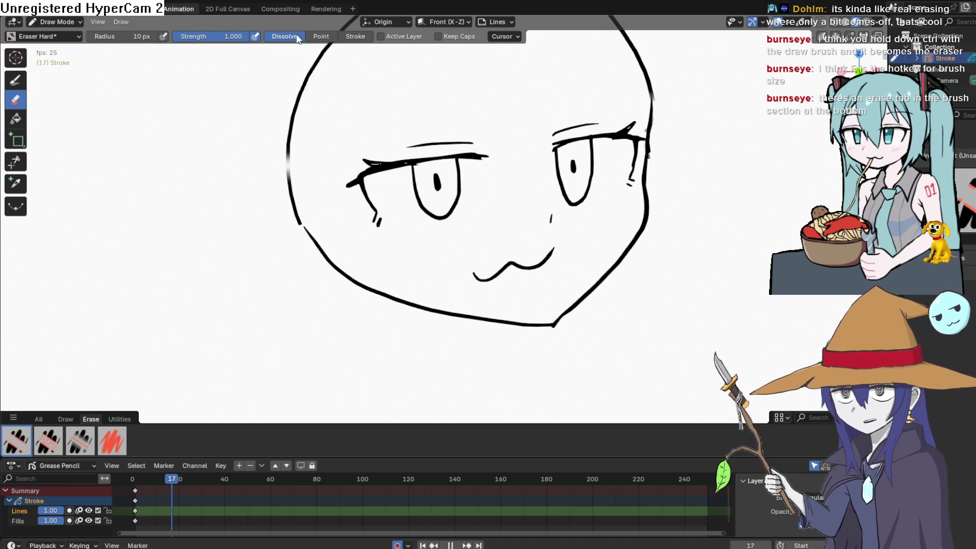
{"action": "left_click", "coordinate": [324, 38]}
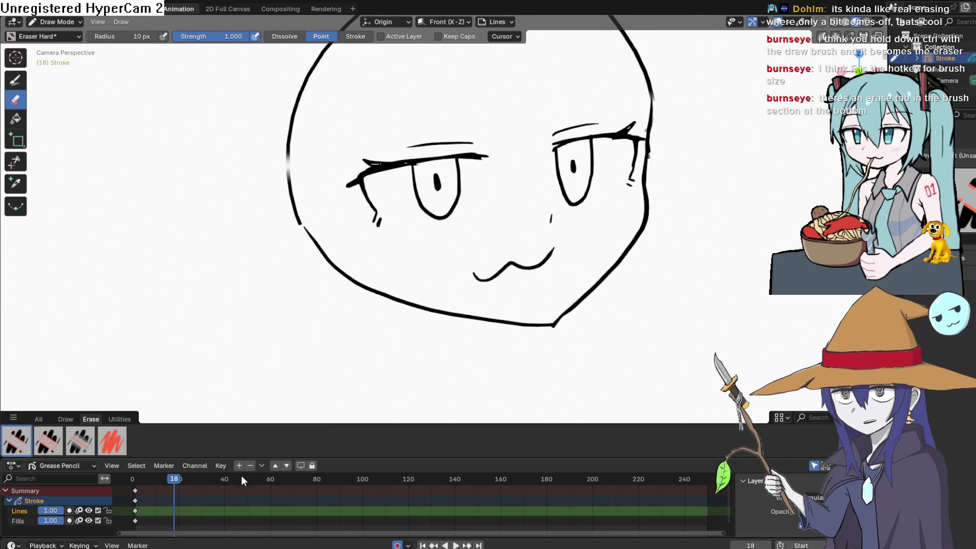
{"action": "key", "text": "space"}
{"action": "left_click_drag", "start_coordinate": [173, 483], "coordinate": [138, 481]}
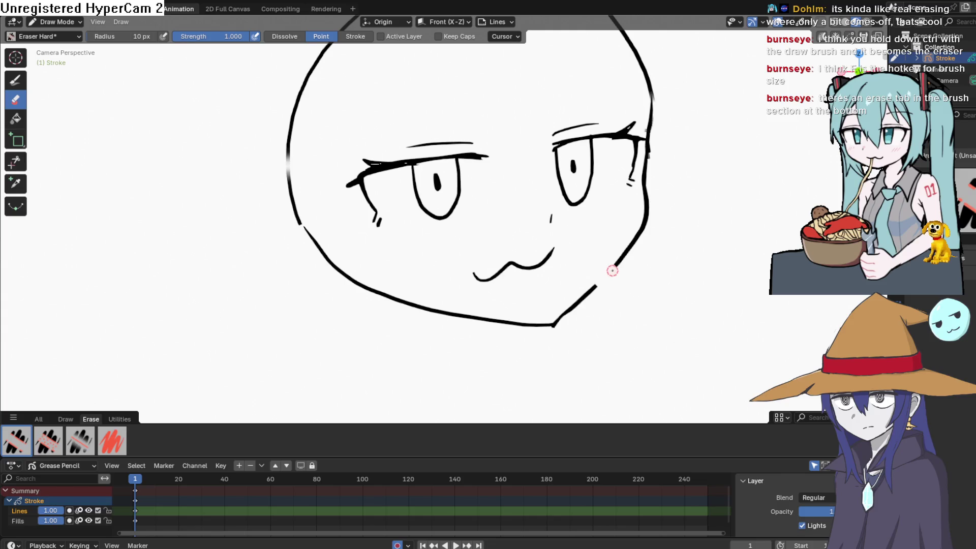
Step: Trim the lower-right jaw stroke tip, then restore the over-erased jaw piece
{"action": "left_click_drag", "start_coordinate": [621, 266], "coordinate": [624, 263]}
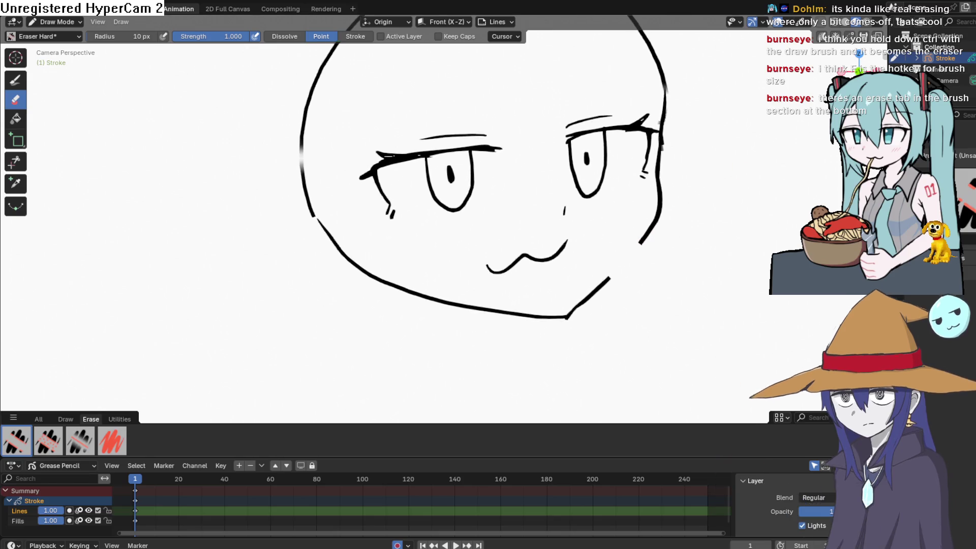
{"action": "left_click_drag", "start_coordinate": [859, 119], "coordinate": [870, 121]}
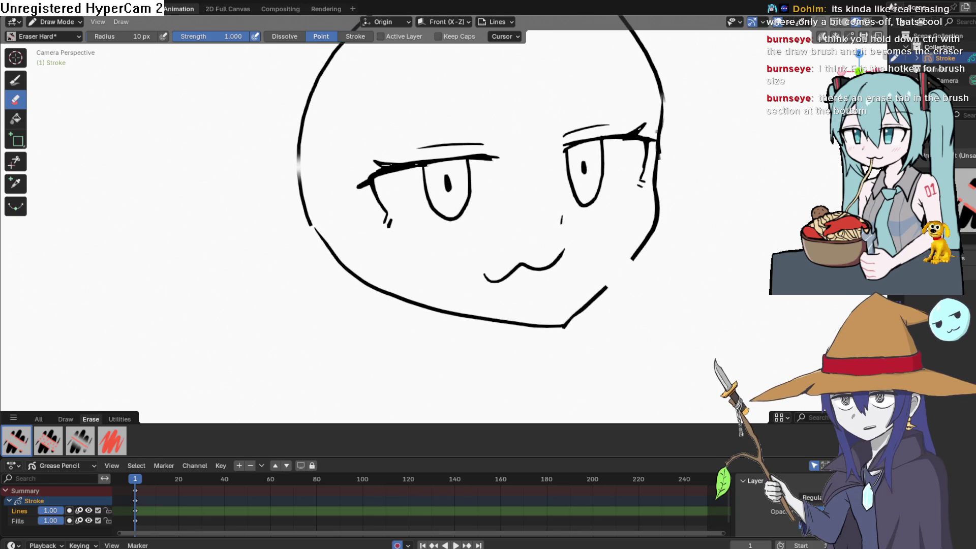
{"action": "key", "text": "ctrl+z"}
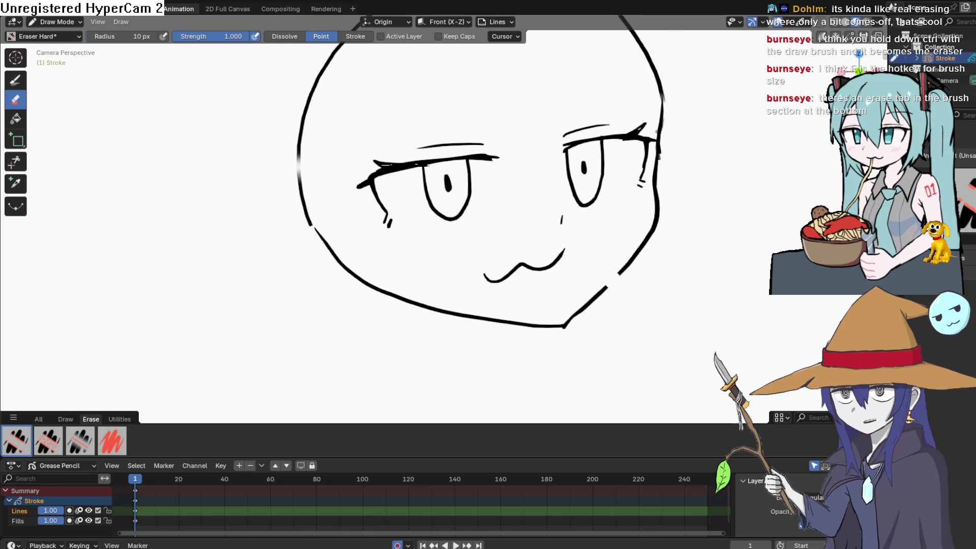
{"action": "scroll", "coordinate": [443, 239], "scroll_direction": "up", "scroll_amount": 4}
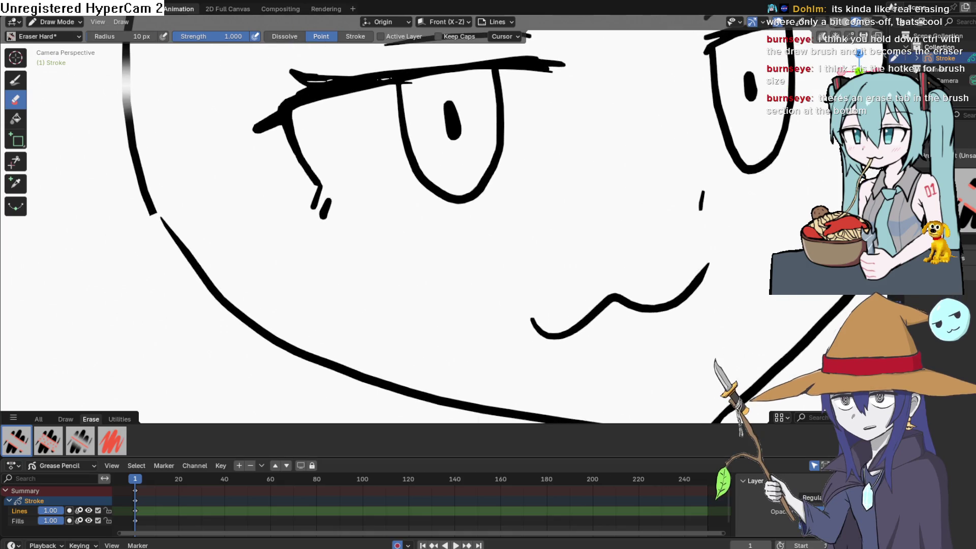
{"action": "scroll", "coordinate": [443, 239], "scroll_direction": "down", "scroll_amount": 3}
{"action": "scroll", "coordinate": [585, 203], "scroll_direction": "up", "scroll_amount": 3}
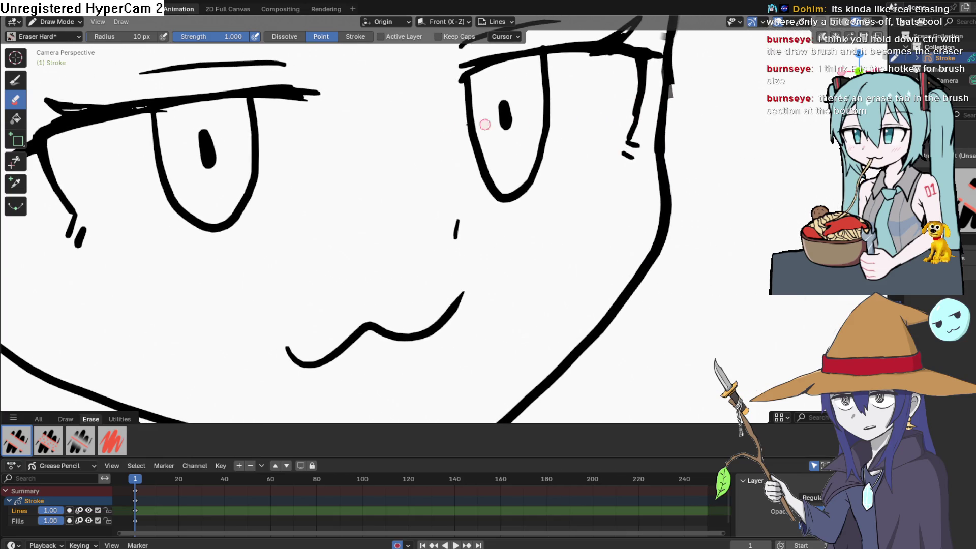
{"action": "left_click", "coordinate": [73, 22]}
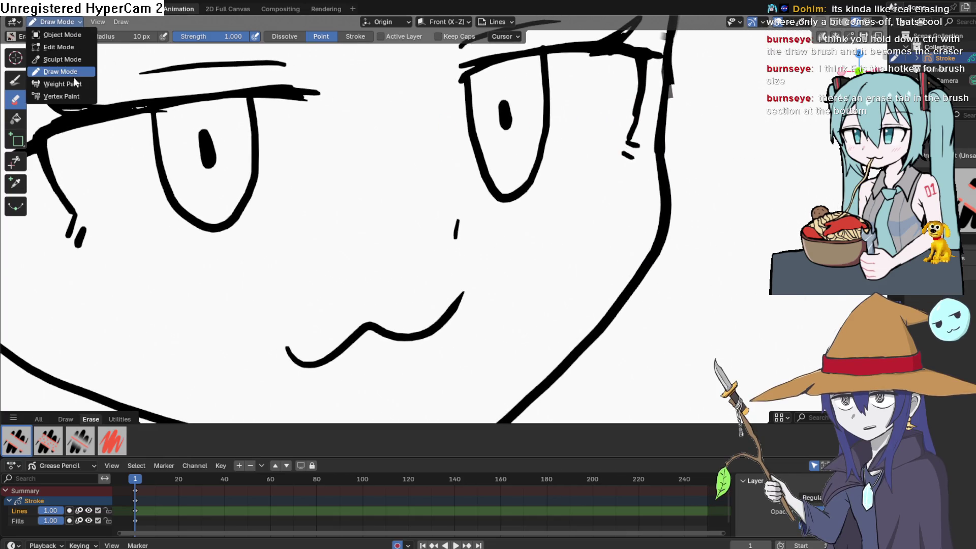
{"action": "left_click", "coordinate": [85, 85]}
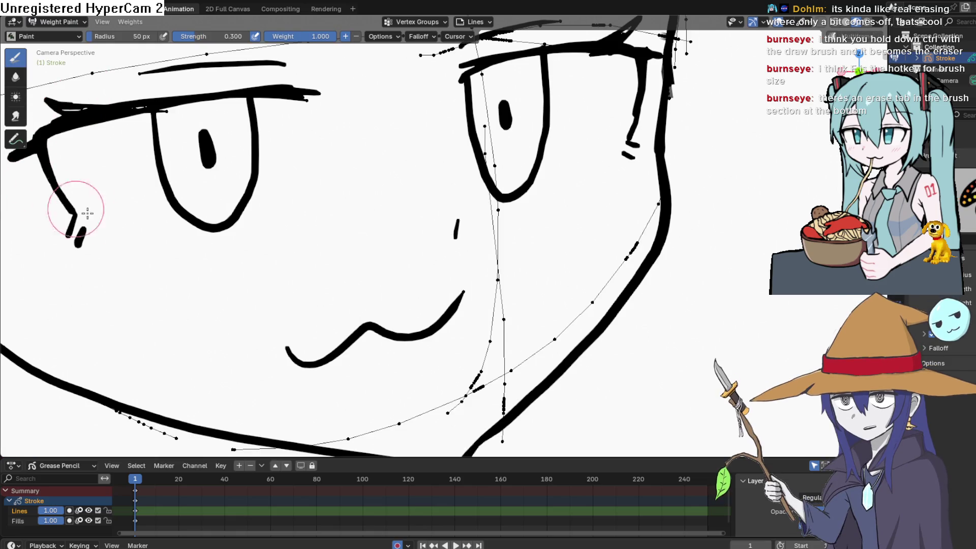
{"action": "left_click", "coordinate": [72, 22]}
{"action": "left_click", "coordinate": [87, 94]}
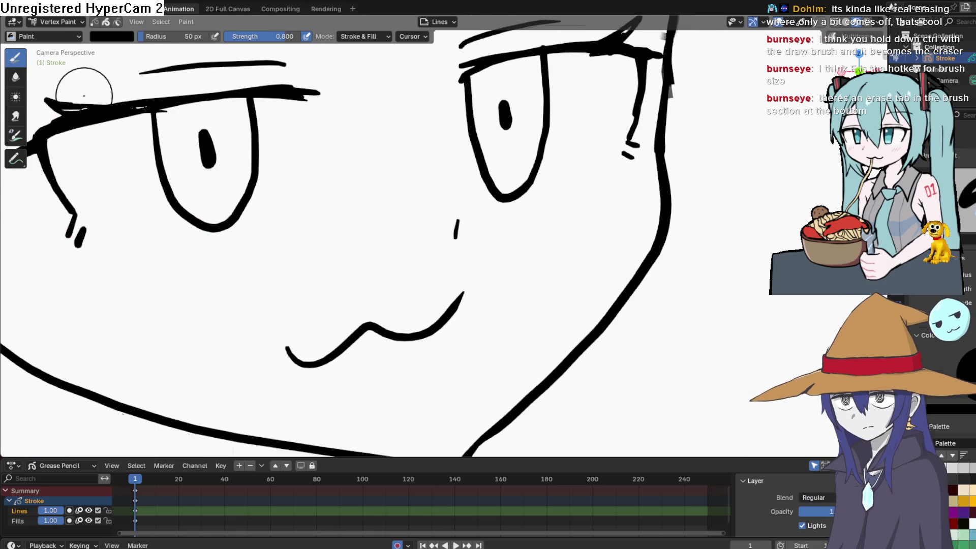
{"action": "left_click", "coordinate": [78, 22]}
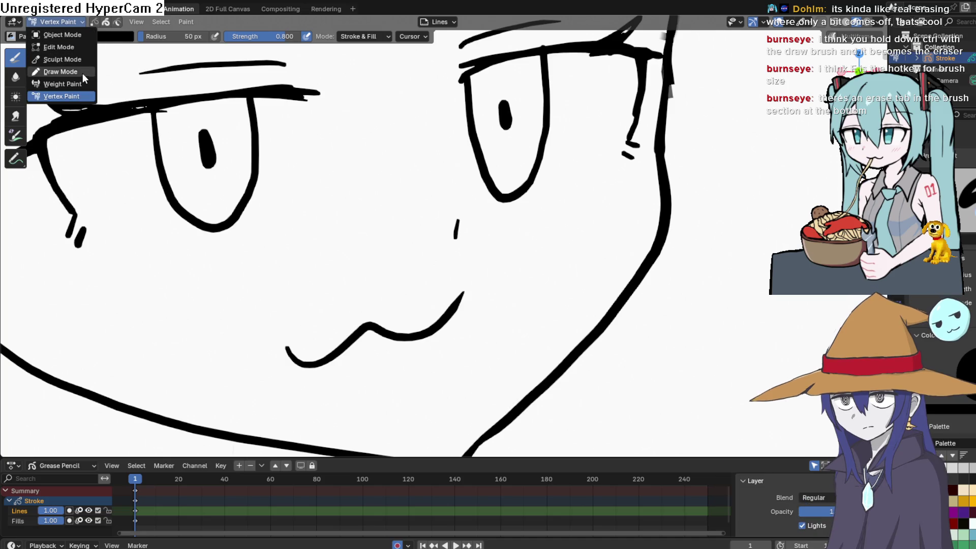
{"action": "left_click", "coordinate": [82, 45]}
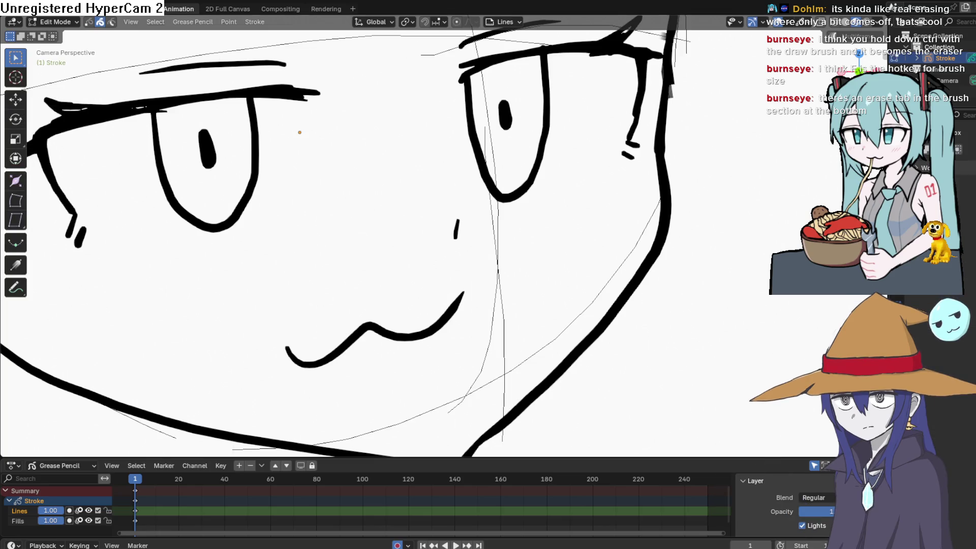
{"action": "scroll", "coordinate": [345, 234], "scroll_direction": "left", "scroll_amount": 3}
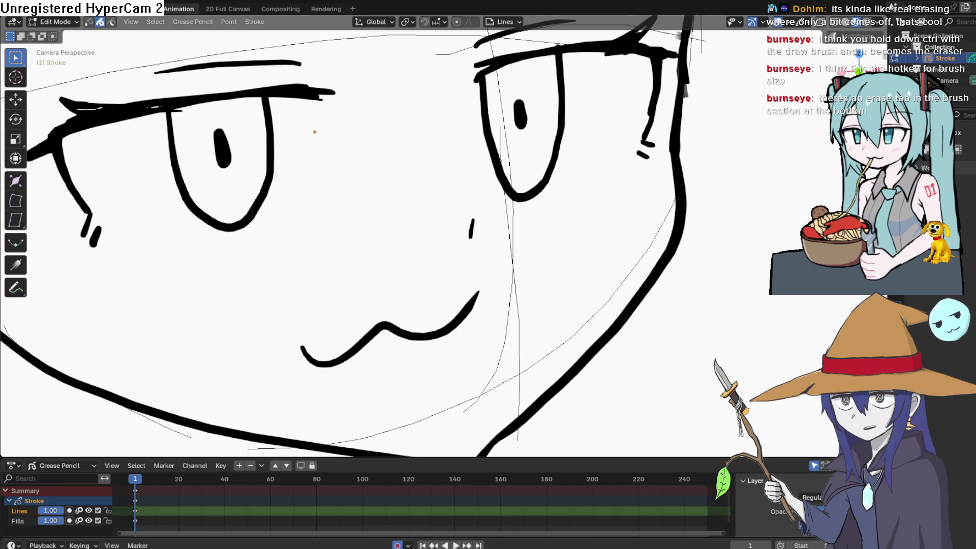
{"action": "scroll", "coordinate": [745, 170], "scroll_direction": "down", "scroll_amount": 5}
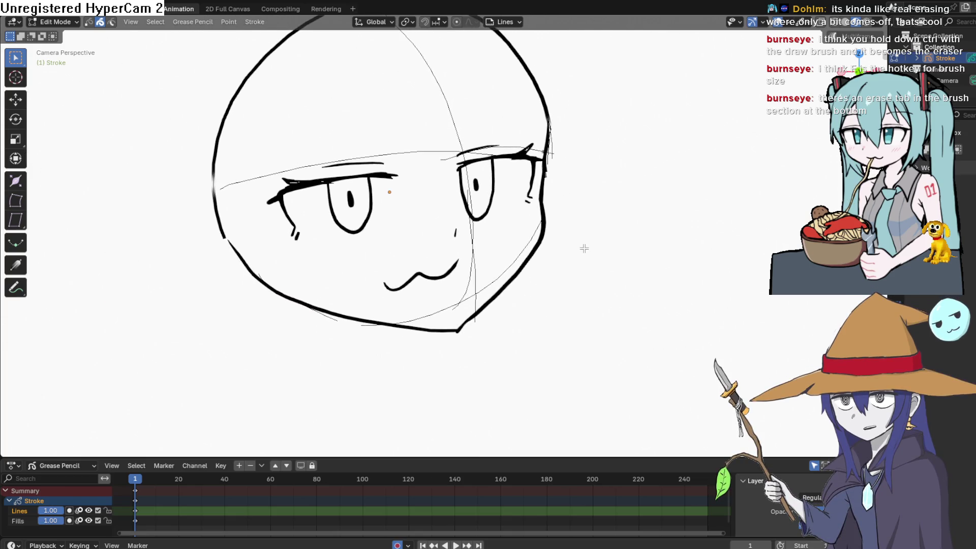
{"action": "scroll", "coordinate": [397, 183], "scroll_direction": "left", "scroll_amount": 3}
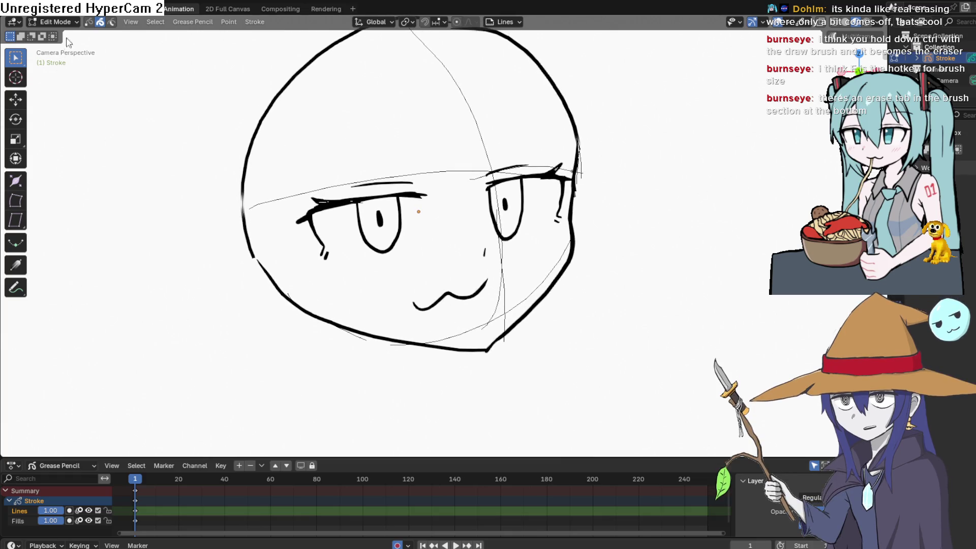
{"action": "left_click", "coordinate": [76, 24]}
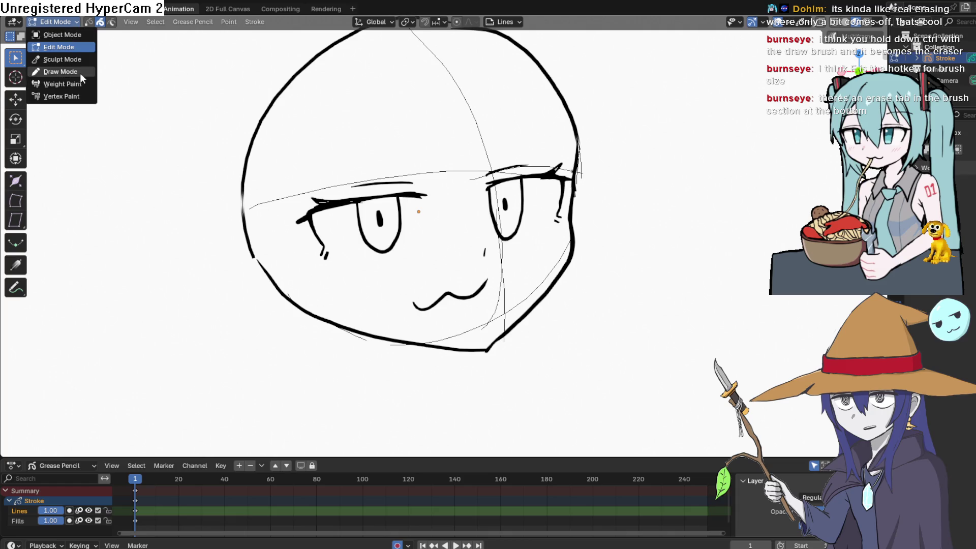
{"action": "left_click", "coordinate": [80, 72]}
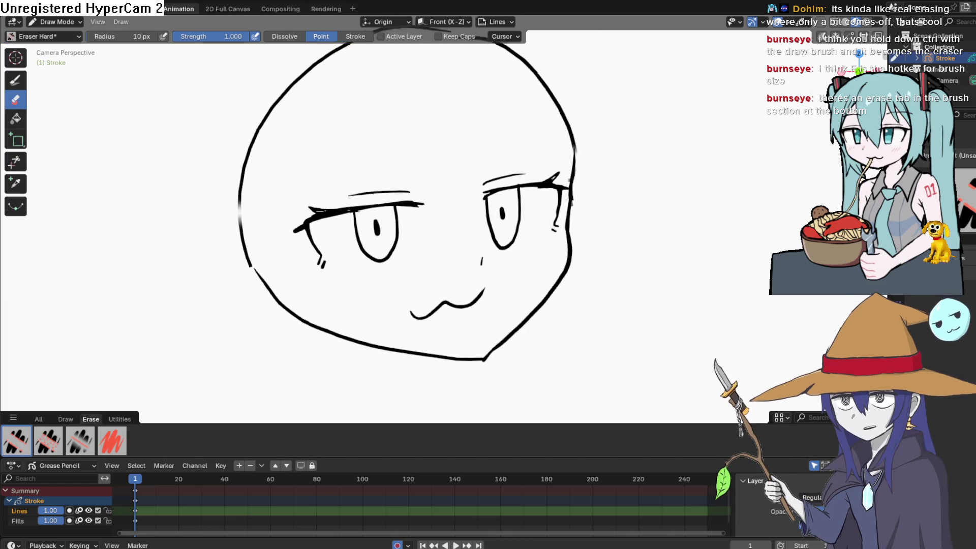
{"action": "left_click", "coordinate": [435, 363]}
Step: Undo the stray chin erase and draw both sides of the neck
{"action": "key", "text": "ctrl+z"}
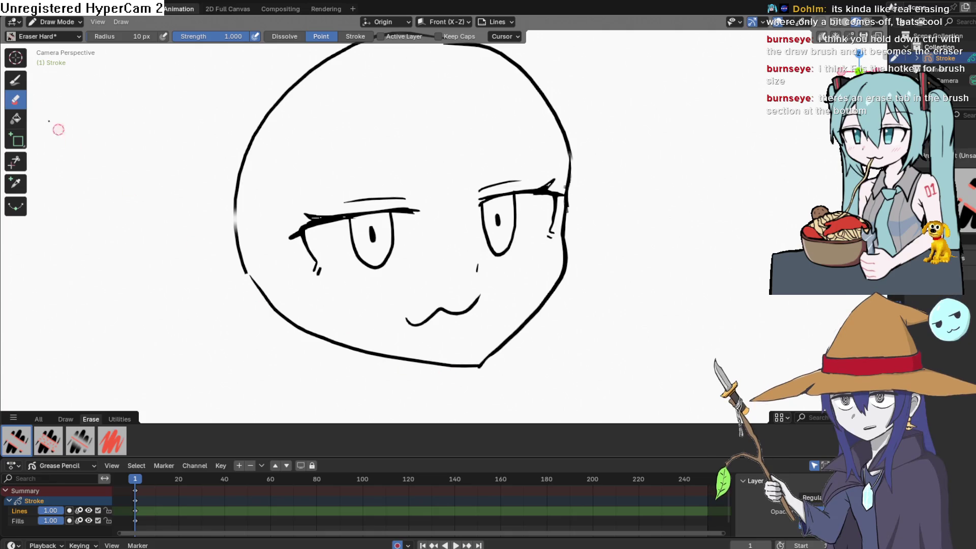
{"action": "key", "text": "d"}
{"action": "left_click_drag", "start_coordinate": [446, 366], "coordinate": [453, 420]}
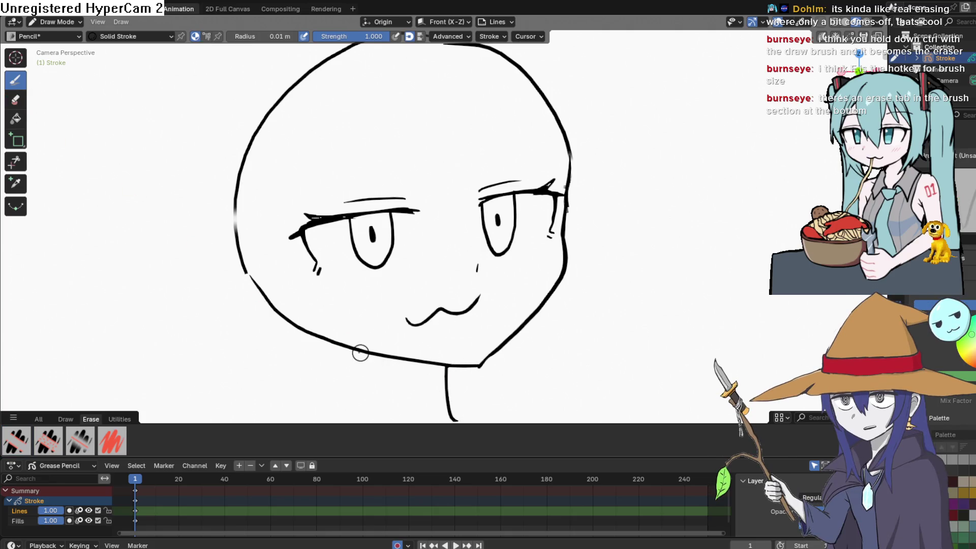
{"action": "left_click_drag", "start_coordinate": [357, 352], "coordinate": [337, 414]}
Step: Sketch bang strands over the forehead and a long right lock, reinforcing the right jawline
{"action": "left_click_drag", "start_coordinate": [464, 111], "coordinate": [419, 274]}
{"action": "left_click_drag", "start_coordinate": [427, 120], "coordinate": [425, 232]}
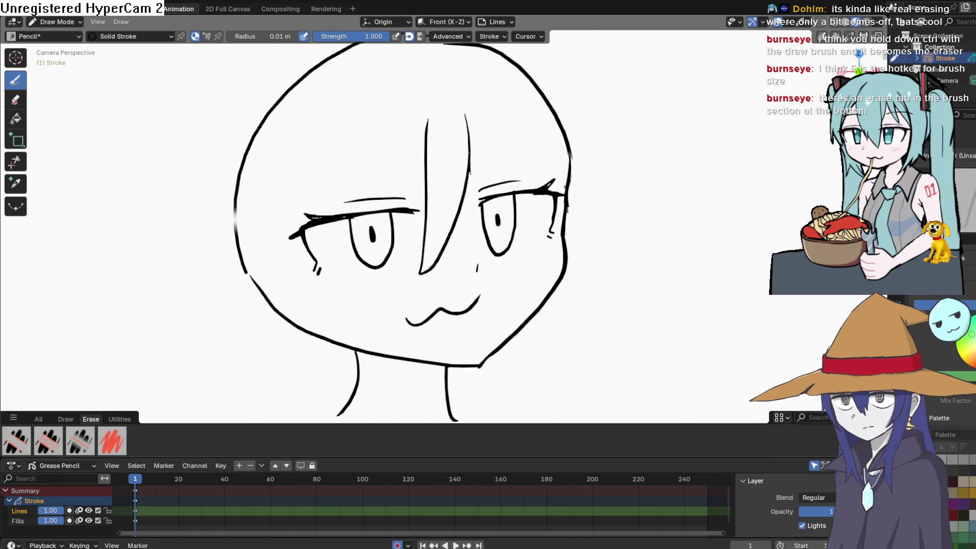
{"action": "left_click_drag", "start_coordinate": [449, 52], "coordinate": [464, 219]}
{"action": "left_click_drag", "start_coordinate": [489, 99], "coordinate": [553, 181]}
{"action": "mouse_move", "coordinate": [569, 94]}
{"action": "left_mouse_down"}
{"action": "mouse_move", "coordinate": [546, 405]}
{"action": "mouse_move", "coordinate": [556, 289]}
{"action": "left_mouse_up"}
{"action": "left_click_drag", "start_coordinate": [561, 218], "coordinate": [474, 350]}
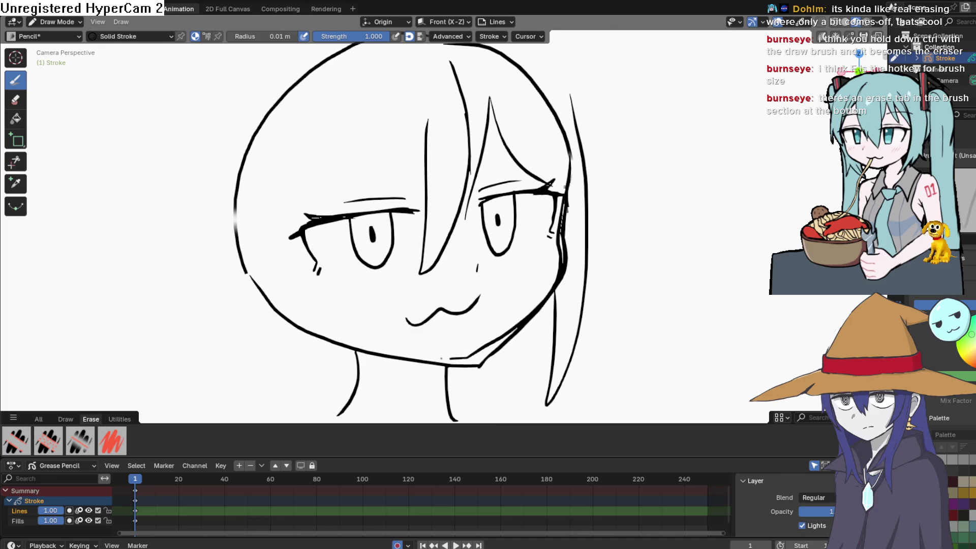
Step: Draw long locks down the left side, redrawing them once, plus a peaking forehead bang
{"action": "mouse_move", "coordinate": [277, 157]}
{"action": "left_mouse_down"}
{"action": "mouse_move", "coordinate": [326, 351]}
{"action": "mouse_move", "coordinate": [364, 420]}
{"action": "left_mouse_up"}
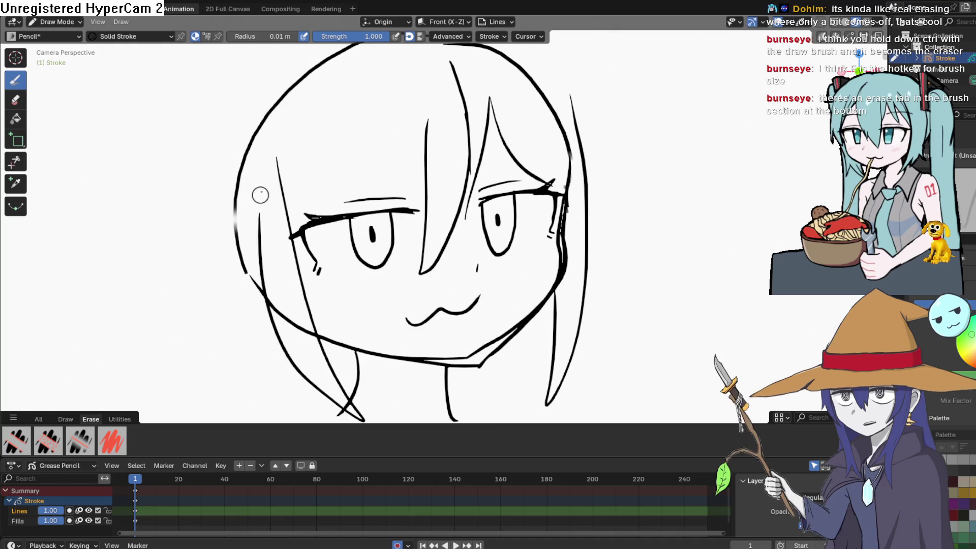
{"action": "left_click_drag", "start_coordinate": [260, 213], "coordinate": [351, 415]}
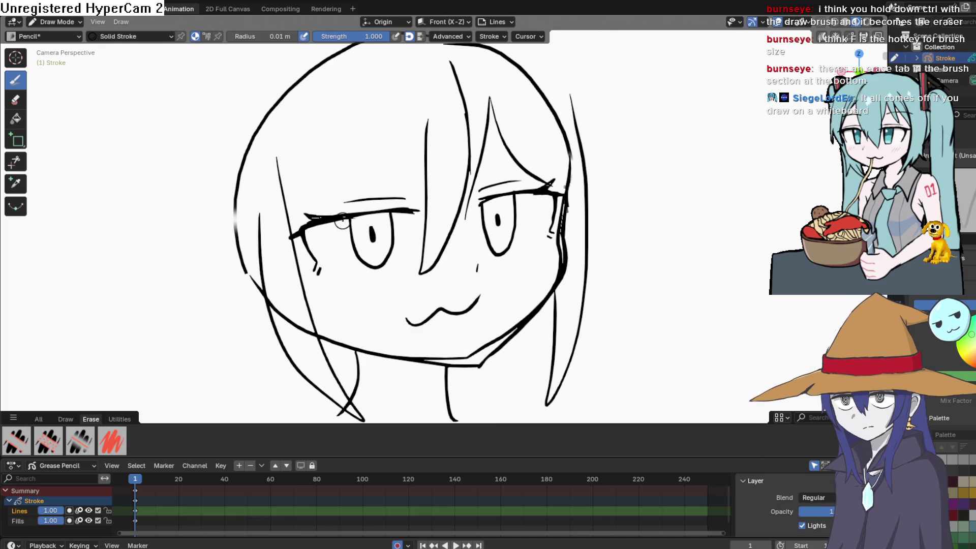
{"action": "key", "text": "ctrl+z"}
{"action": "key", "text": "ctrl+z"}
{"action": "mouse_move", "coordinate": [295, 173]}
{"action": "left_mouse_down"}
{"action": "mouse_move", "coordinate": [364, 424]}
{"action": "mouse_move", "coordinate": [253, 294]}
{"action": "mouse_move", "coordinate": [234, 203]}
{"action": "left_mouse_up"}
{"action": "left_click_drag", "start_coordinate": [314, 319], "coordinate": [343, 117]}
{"action": "left_click_drag", "start_coordinate": [309, 280], "coordinate": [362, 120]}
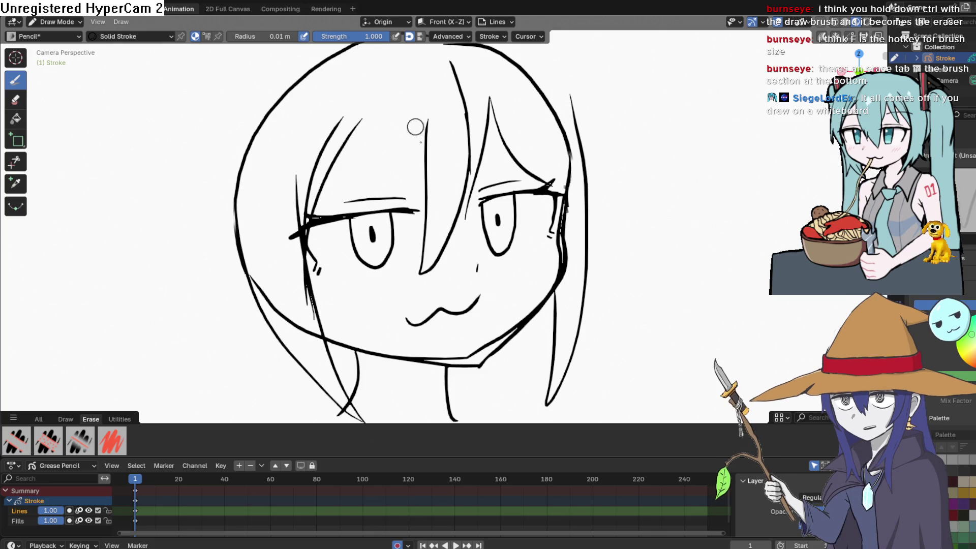
{"action": "left_click_drag", "start_coordinate": [419, 175], "coordinate": [336, 210]}
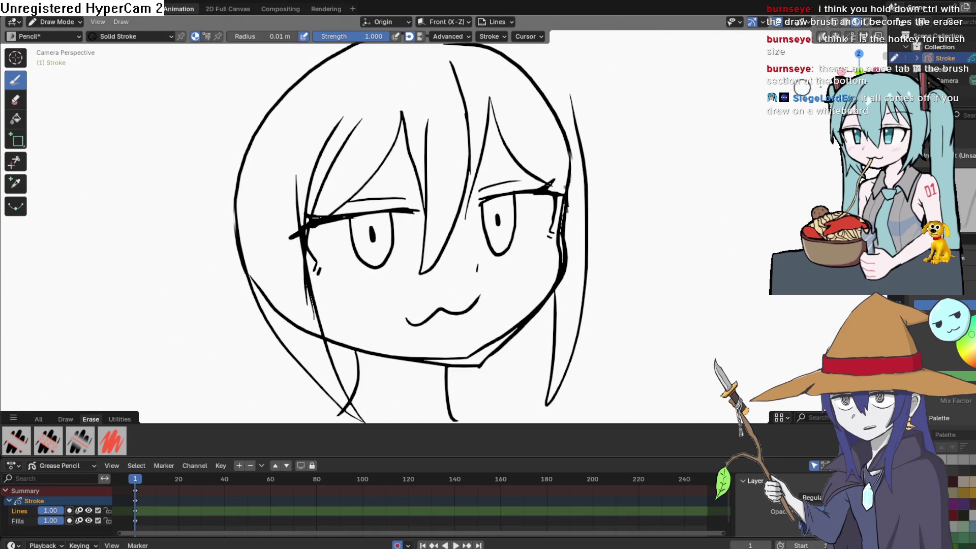
{"action": "scroll", "coordinate": [412, 229], "scroll_direction": "up", "scroll_amount": 1}
{"action": "scroll", "coordinate": [818, 144], "scroll_direction": "down", "scroll_amount": 2}
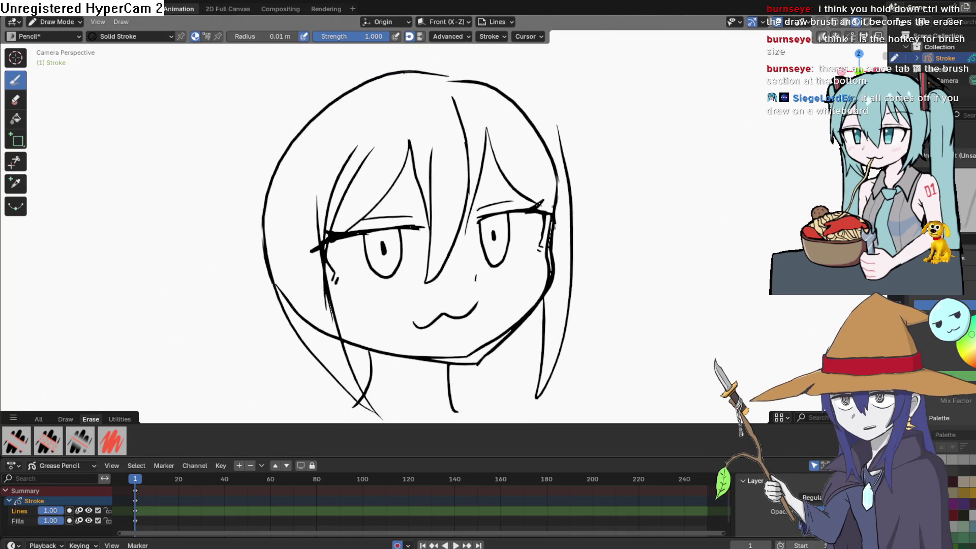
{"action": "scroll", "coordinate": [424, 238], "scroll_direction": "down", "scroll_amount": 1}
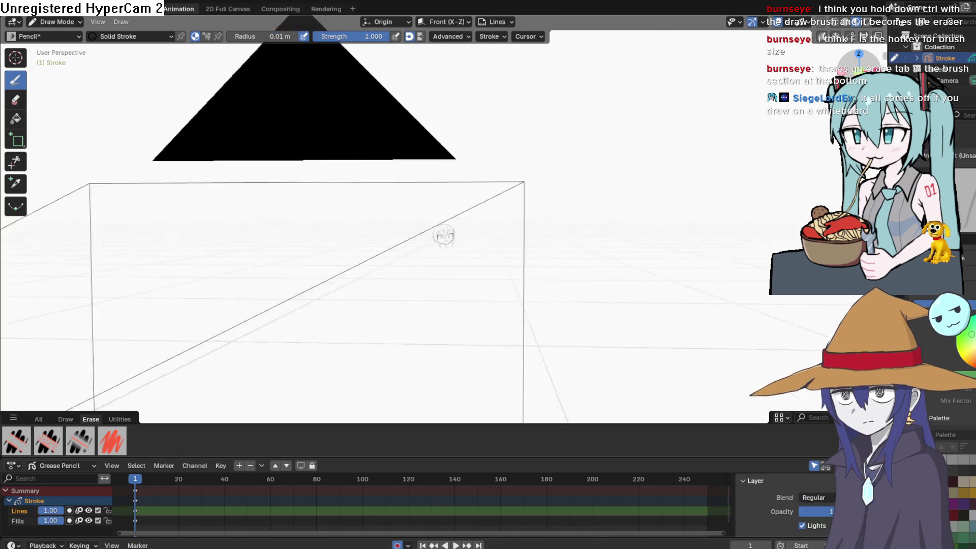
Step: Orbit fully around the face sketch with numpad keys, finishing in camera view (Numpad 0)
{"action": "left_click_drag", "start_coordinate": [859, 69], "coordinate": [864, 71]}
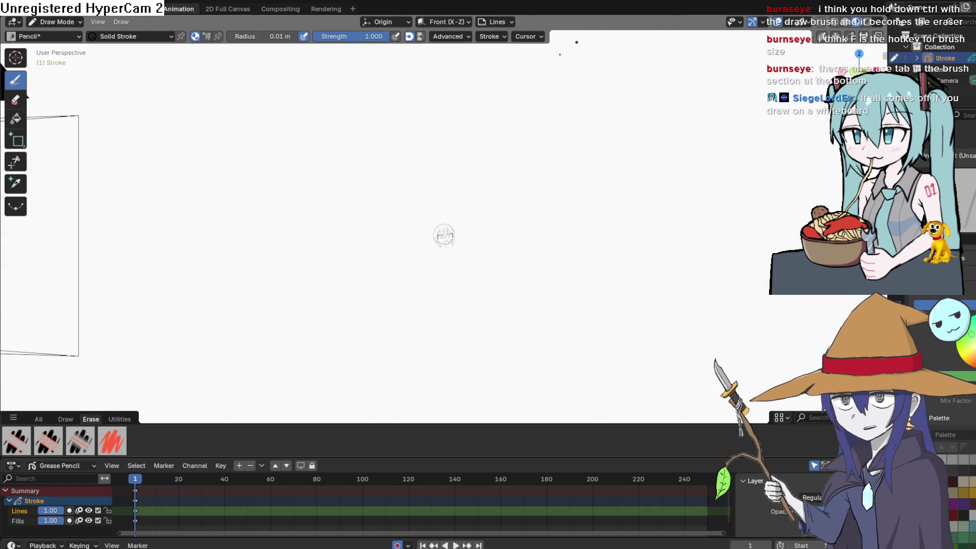
{"action": "scroll", "coordinate": [442, 224], "scroll_direction": "up", "scroll_amount": 8}
{"action": "scroll", "coordinate": [442, 224], "scroll_direction": "up", "scroll_amount": 5}
{"action": "scroll", "coordinate": [474, 208], "scroll_direction": "down", "scroll_amount": 15}
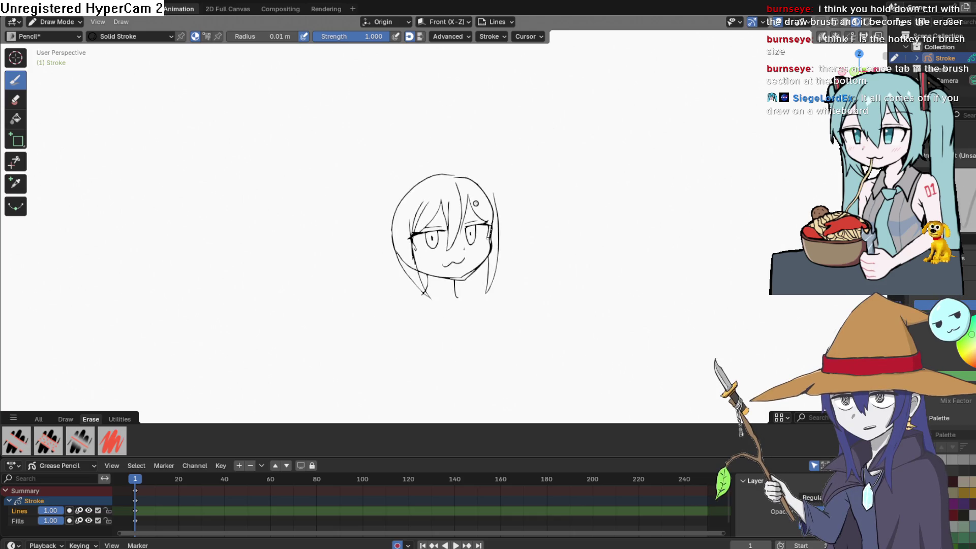
{"action": "scroll", "coordinate": [474, 208], "scroll_direction": "up", "scroll_amount": 12}
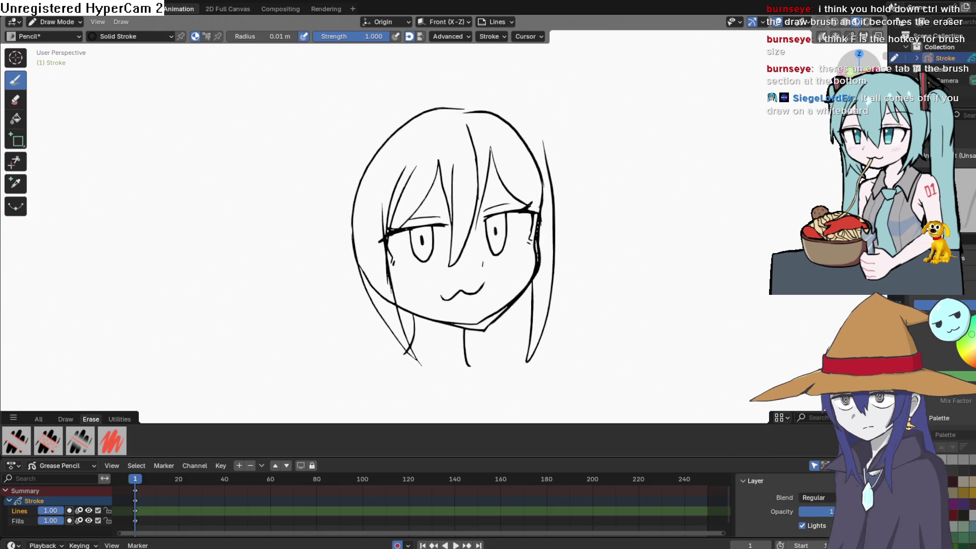
{"action": "key", "text": "KP_6"}
{"action": "key", "text": "KP_6"}
{"action": "key", "text": "KP_8"}
{"action": "key", "text": "KP_6"}
{"action": "key", "text": "KP_6"}
{"action": "key", "text": "KP_6"}
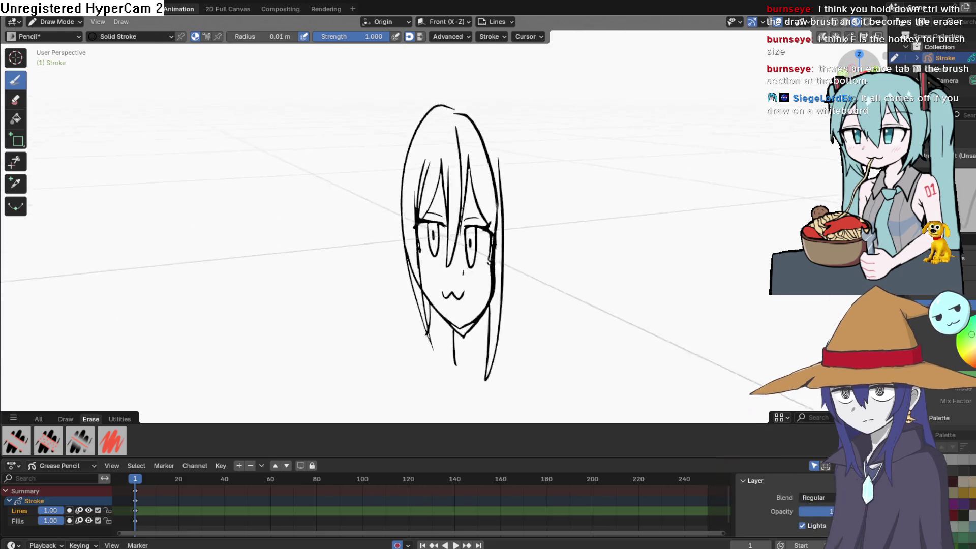
{"action": "key", "text": "KP_6"}
{"action": "key", "text": "KP_6"}
{"action": "key", "text": "KP_6"}
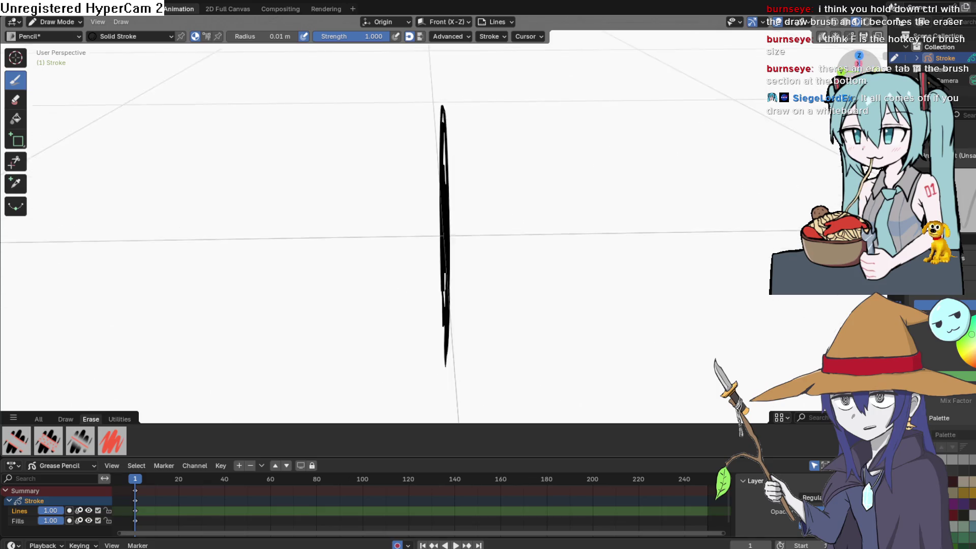
{"action": "key", "text": "KP_6"}
{"action": "key", "text": "KP_6"}
{"action": "key", "text": "KP_6"}
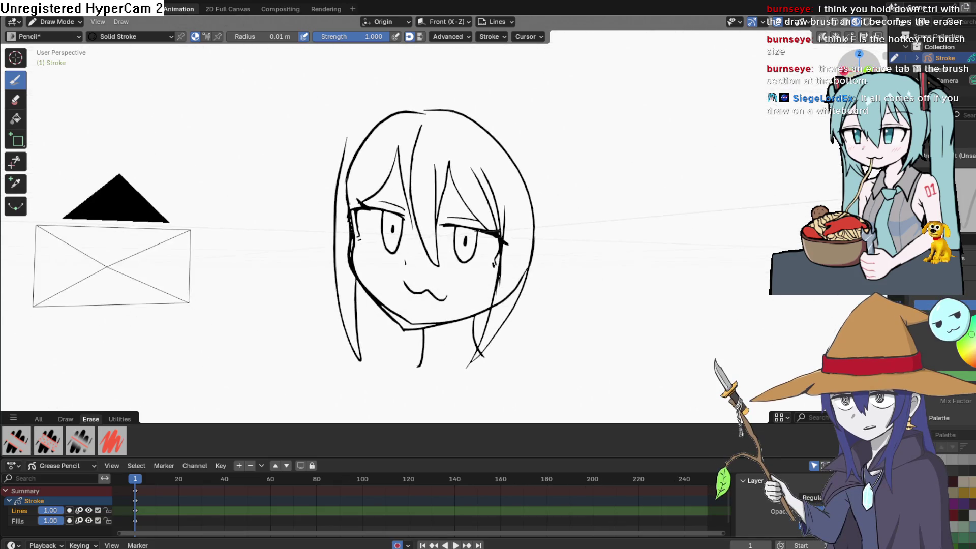
{"action": "key", "text": "KP_6"}
{"action": "key", "text": "KP_6"}
{"action": "key", "text": "KP_6"}
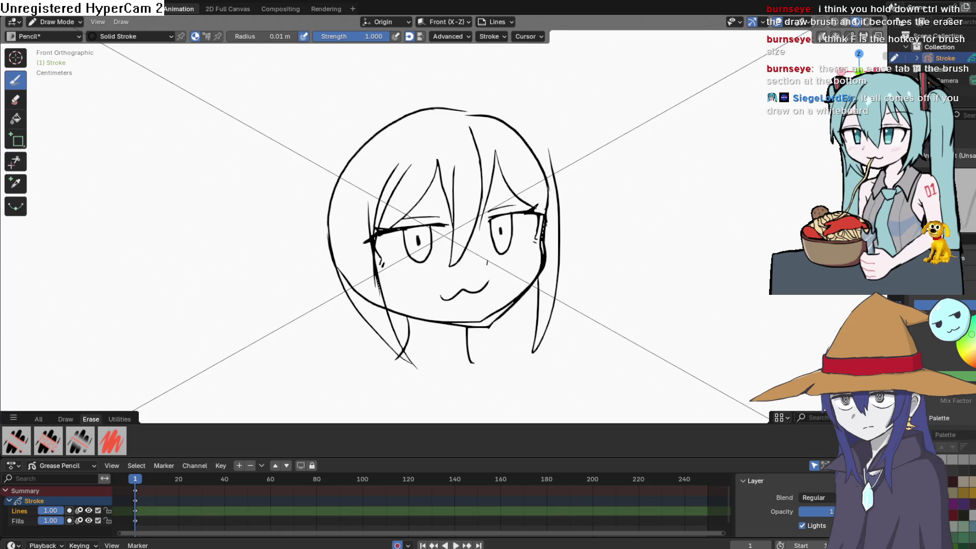
{"action": "key", "text": "KP_0"}
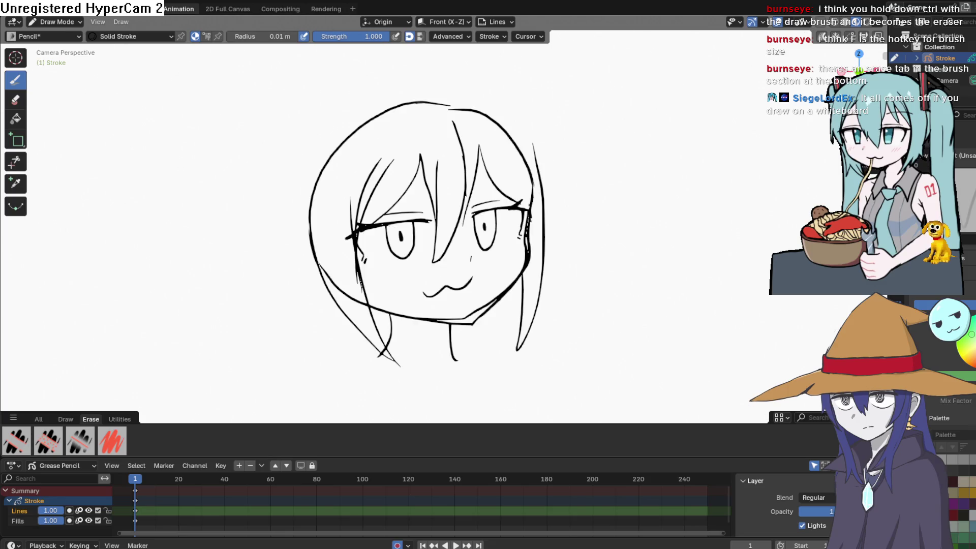
Step: Draw right-side hair strands, an ahoge curl above the crown, and two long left strands
{"action": "left_click_drag", "start_coordinate": [537, 121], "coordinate": [565, 209]}
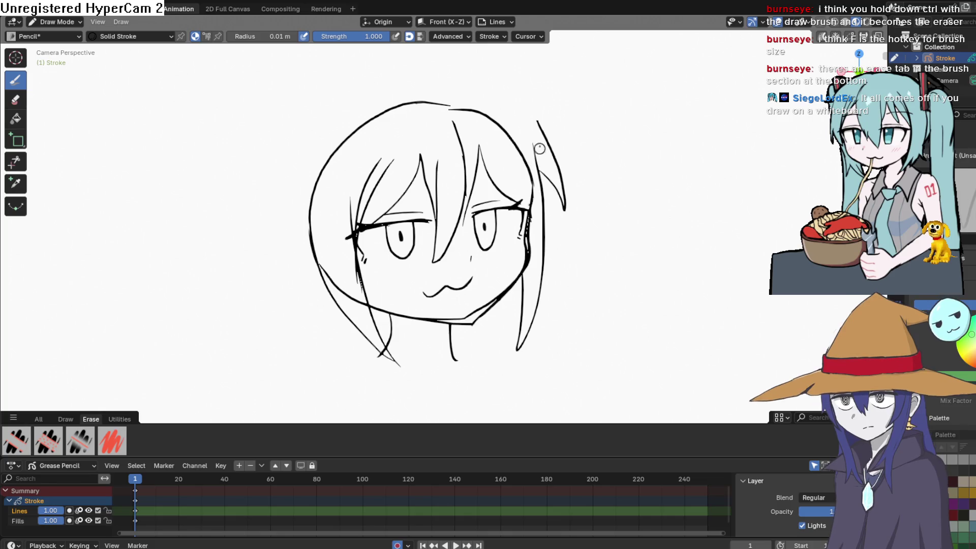
{"action": "mouse_move", "coordinate": [536, 130]}
{"action": "left_mouse_down"}
{"action": "mouse_move", "coordinate": [490, 103]}
{"action": "mouse_move", "coordinate": [397, 96]}
{"action": "mouse_move", "coordinate": [308, 203]}
{"action": "left_mouse_up"}
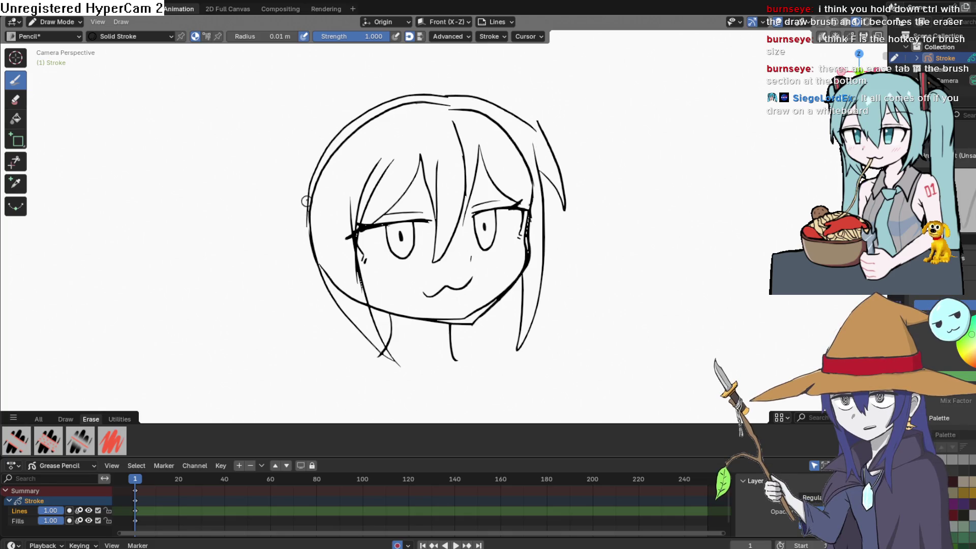
{"action": "mouse_move", "coordinate": [446, 98]}
{"action": "left_mouse_down"}
{"action": "mouse_move", "coordinate": [455, 66]}
{"action": "mouse_move", "coordinate": [443, 99]}
{"action": "left_mouse_up"}
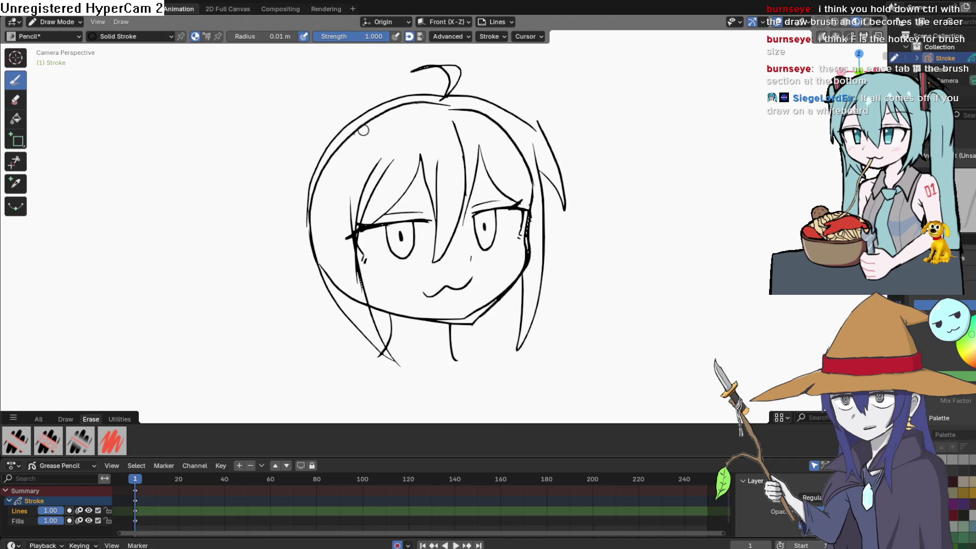
{"action": "left_click_drag", "start_coordinate": [307, 223], "coordinate": [294, 409]}
{"action": "left_click_drag", "start_coordinate": [299, 343], "coordinate": [281, 415]}
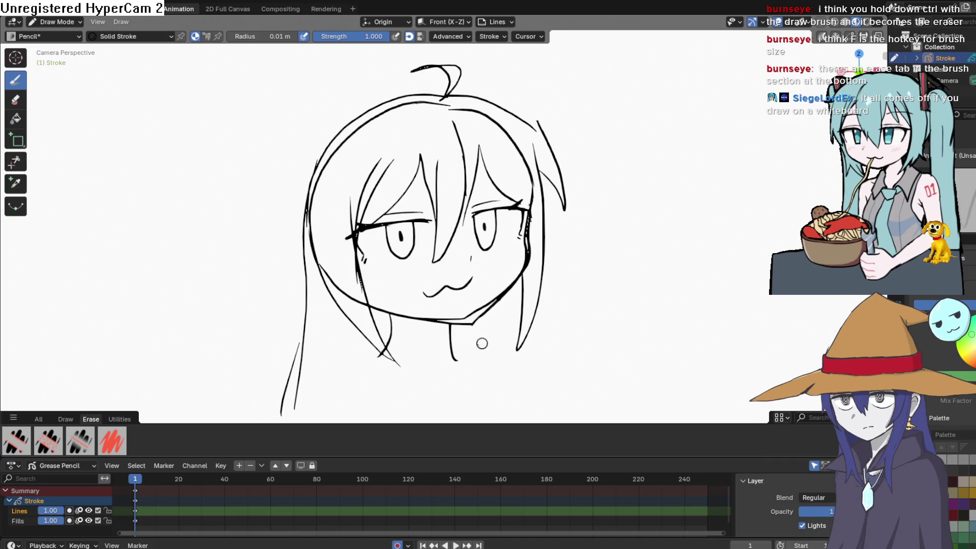
Step: Erase the overlapping jaw strokes at the chin and along the right face contour
{"action": "left_click", "coordinate": [24, 100]}
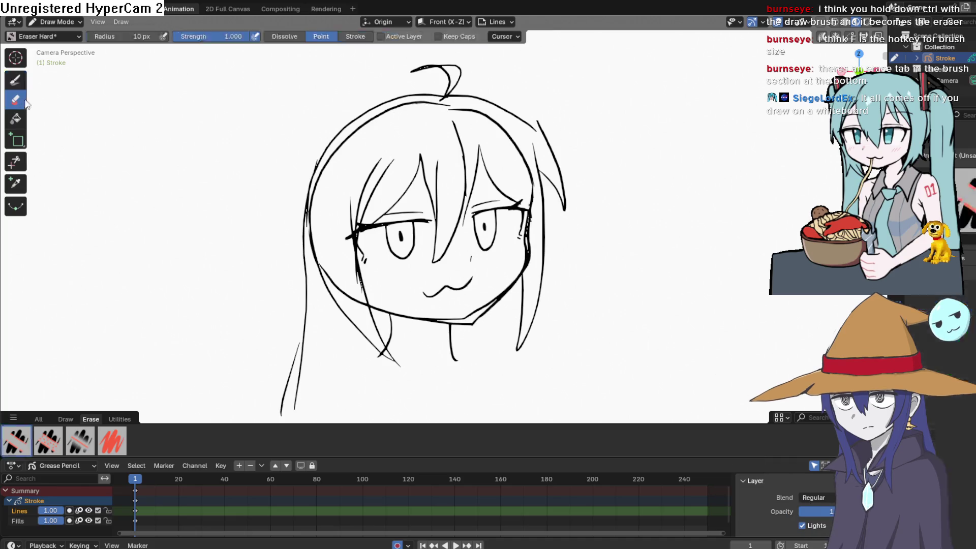
{"action": "mouse_move", "coordinate": [500, 263]}
{"action": "left_mouse_down"}
{"action": "mouse_move", "coordinate": [479, 315]}
{"action": "mouse_move", "coordinate": [499, 299]}
{"action": "mouse_move", "coordinate": [459, 327]}
{"action": "left_mouse_up"}
{"action": "mouse_move", "coordinate": [532, 214]}
{"action": "left_mouse_down"}
{"action": "mouse_move", "coordinate": [531, 231]}
{"action": "mouse_move", "coordinate": [542, 209]}
{"action": "mouse_move", "coordinate": [530, 270]}
{"action": "mouse_move", "coordinate": [506, 301]}
{"action": "mouse_move", "coordinate": [512, 293]}
{"action": "left_mouse_up"}
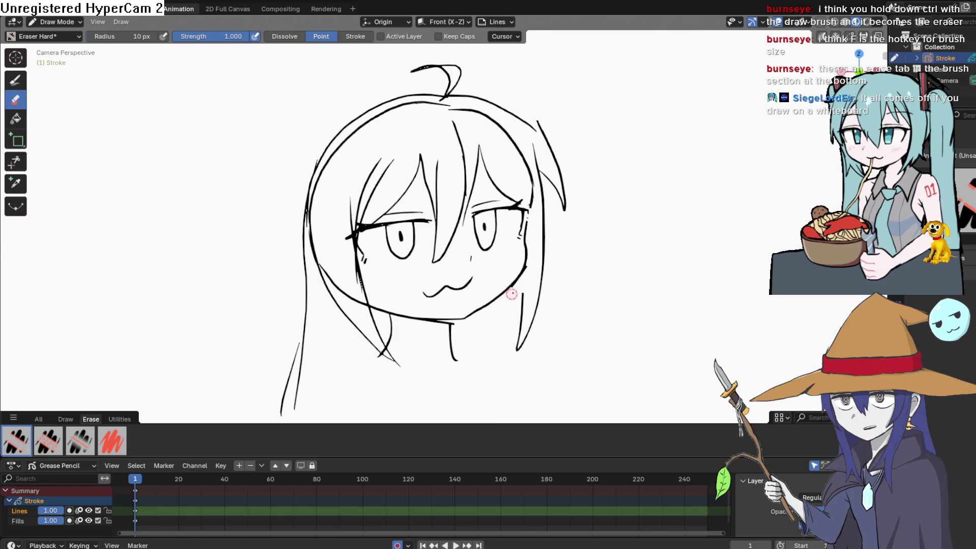
Step: Retrace the right cheek and jaw, add the neck curve and both shoulder lines
{"action": "left_click", "coordinate": [15, 80]}
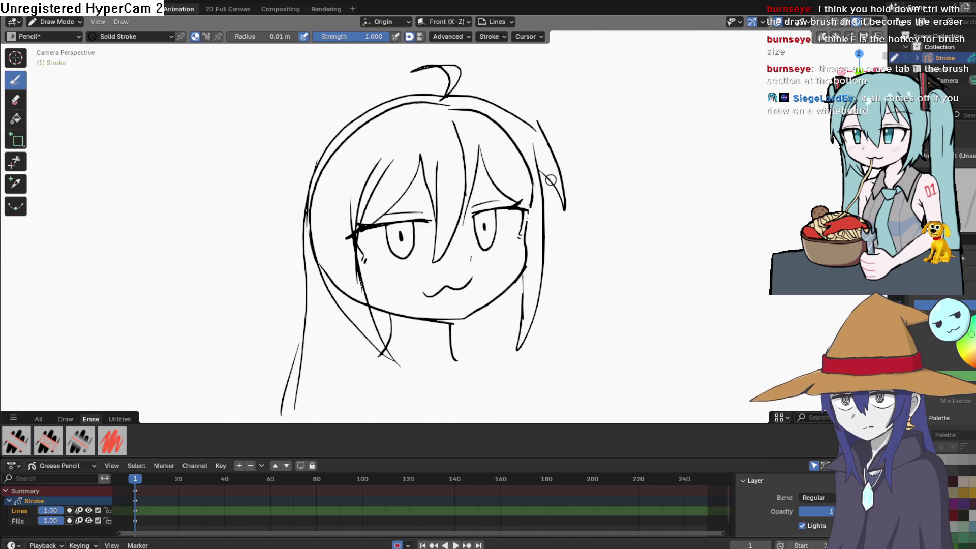
{"action": "left_click_drag", "start_coordinate": [541, 174], "coordinate": [529, 144]}
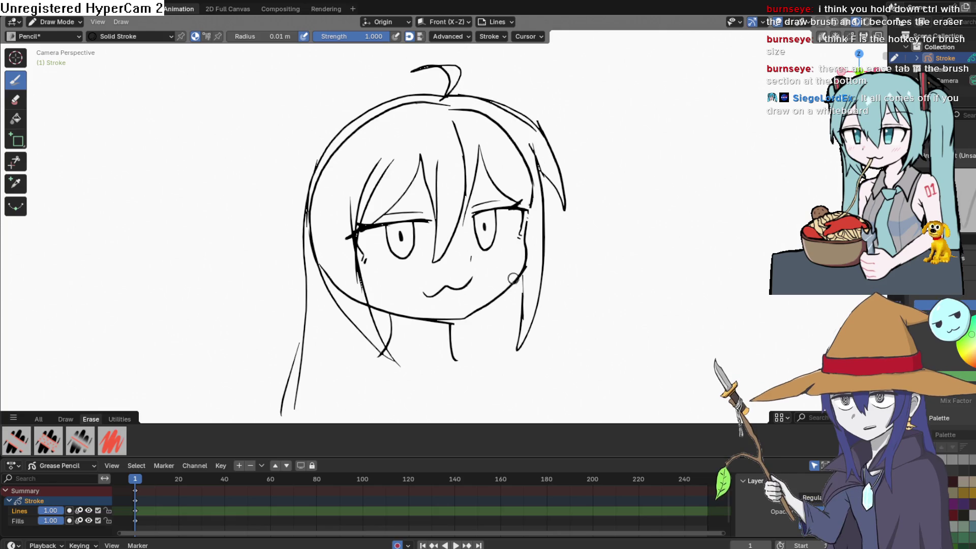
{"action": "mouse_move", "coordinate": [528, 207]}
{"action": "left_mouse_down"}
{"action": "mouse_move", "coordinate": [524, 263]}
{"action": "mouse_move", "coordinate": [473, 314]}
{"action": "left_mouse_up"}
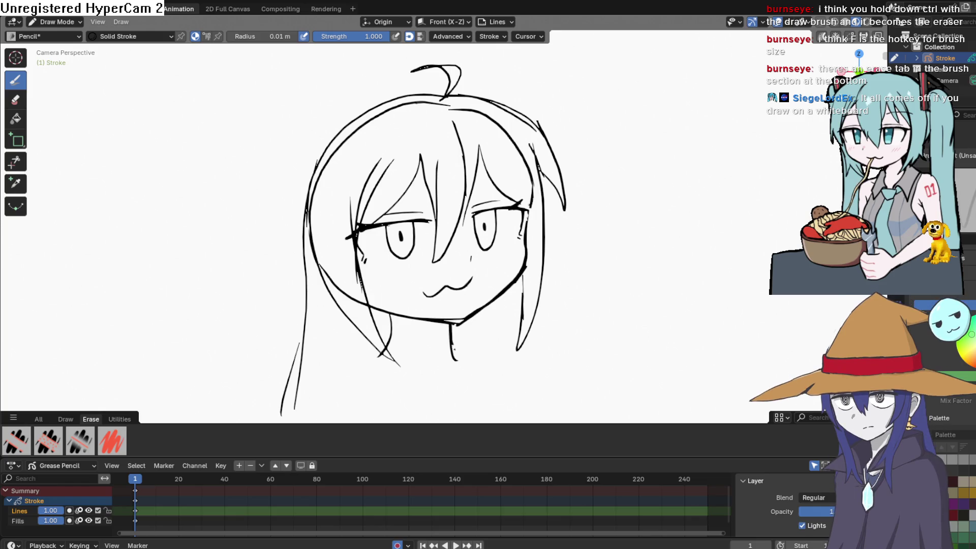
{"action": "left_click_drag", "start_coordinate": [451, 350], "coordinate": [478, 366]}
{"action": "left_click_drag", "start_coordinate": [373, 355], "coordinate": [308, 421]}
{"action": "left_click_drag", "start_coordinate": [476, 365], "coordinate": [529, 419]}
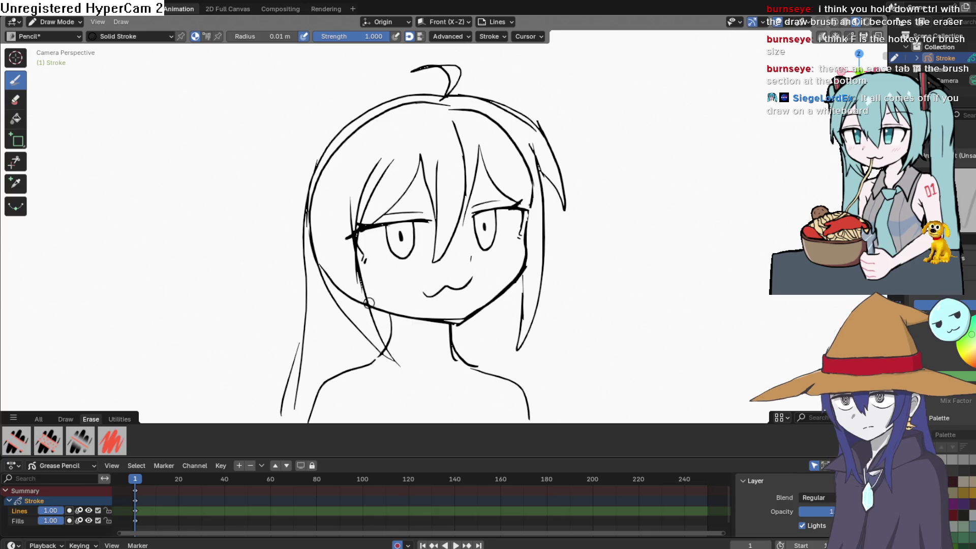
{"action": "mouse_move", "coordinate": [368, 302]}
{"action": "left_mouse_down"}
{"action": "mouse_move", "coordinate": [338, 272]}
{"action": "mouse_move", "coordinate": [331, 249]}
{"action": "mouse_move", "coordinate": [375, 315]}
{"action": "left_mouse_up"}
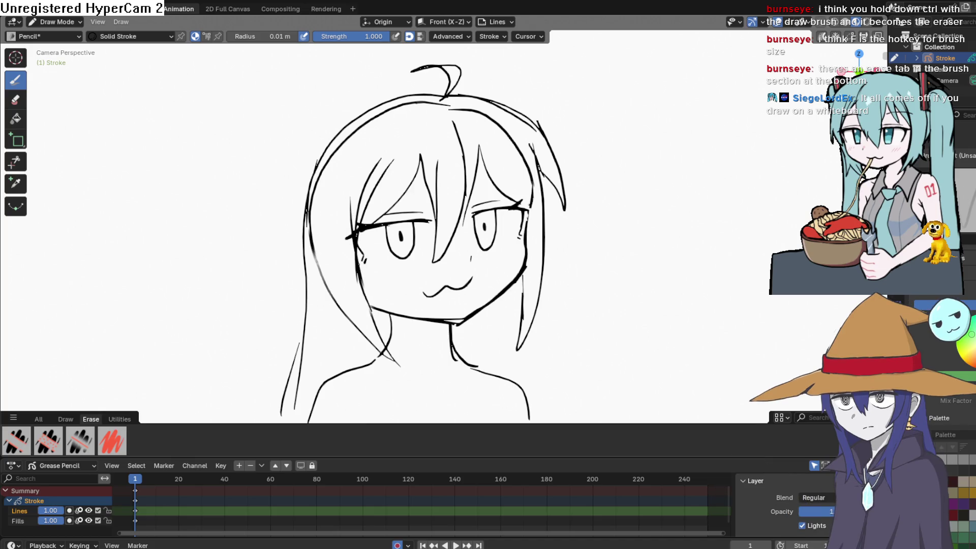
{"action": "left_click_drag", "start_coordinate": [358, 224], "coordinate": [408, 149]}
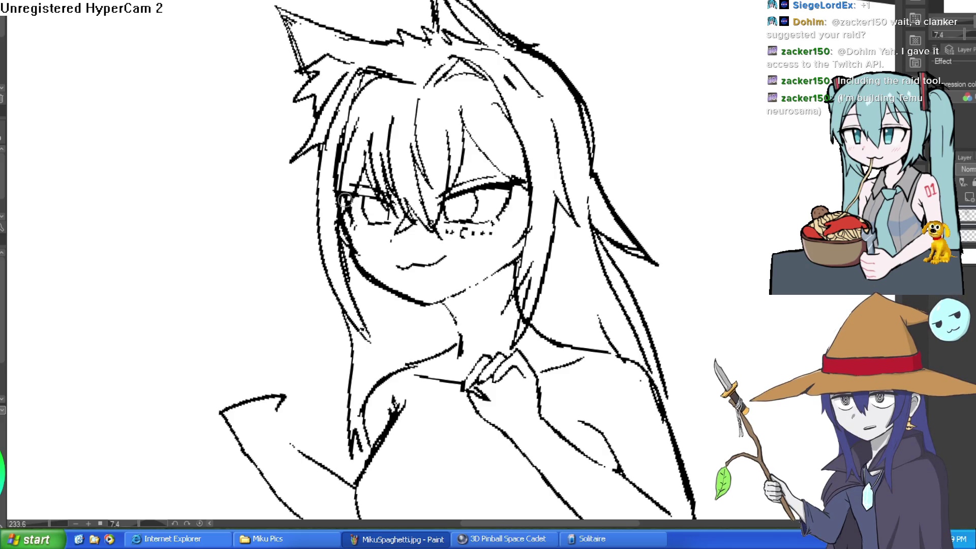
Step: Join the raised arm's hook to its lower contour and round off the arm tip
{"action": "mouse_move", "coordinate": [273, 401]}
{"action": "left_mouse_down"}
{"action": "mouse_move", "coordinate": [298, 312]}
{"action": "mouse_move", "coordinate": [304, 344]}
{"action": "left_mouse_up"}
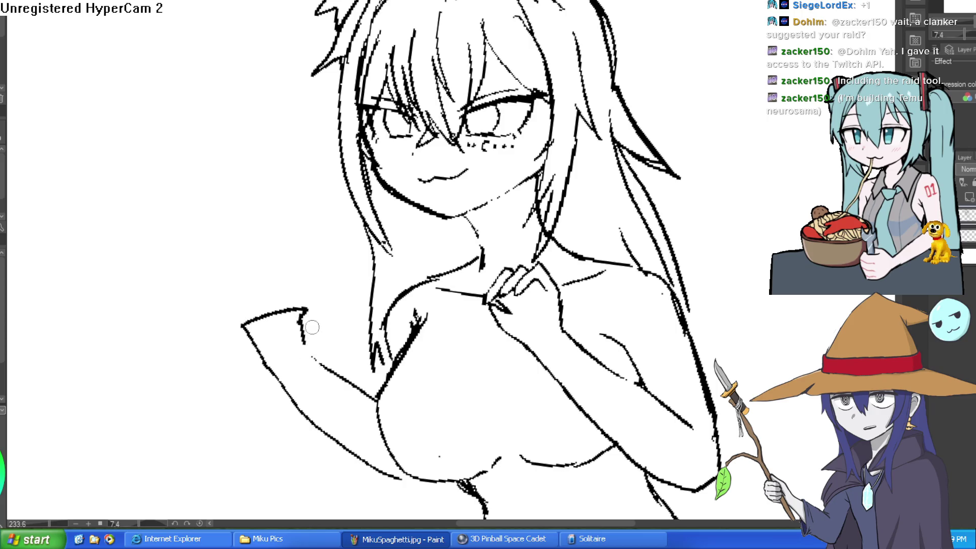
{"action": "key", "text": "ctrl+z"}
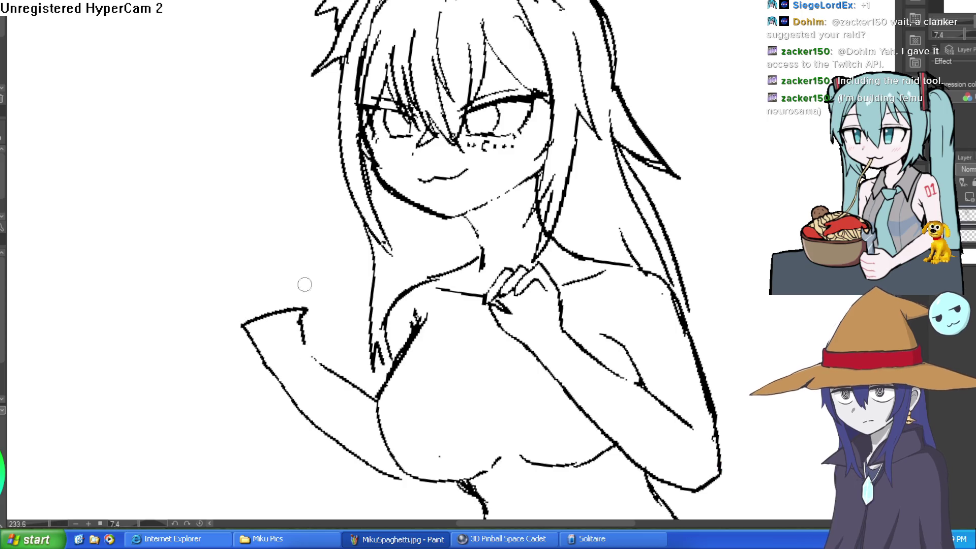
{"action": "mouse_move", "coordinate": [313, 361]}
{"action": "left_mouse_down"}
{"action": "mouse_move", "coordinate": [299, 333]}
{"action": "mouse_move", "coordinate": [303, 311]}
{"action": "left_mouse_up"}
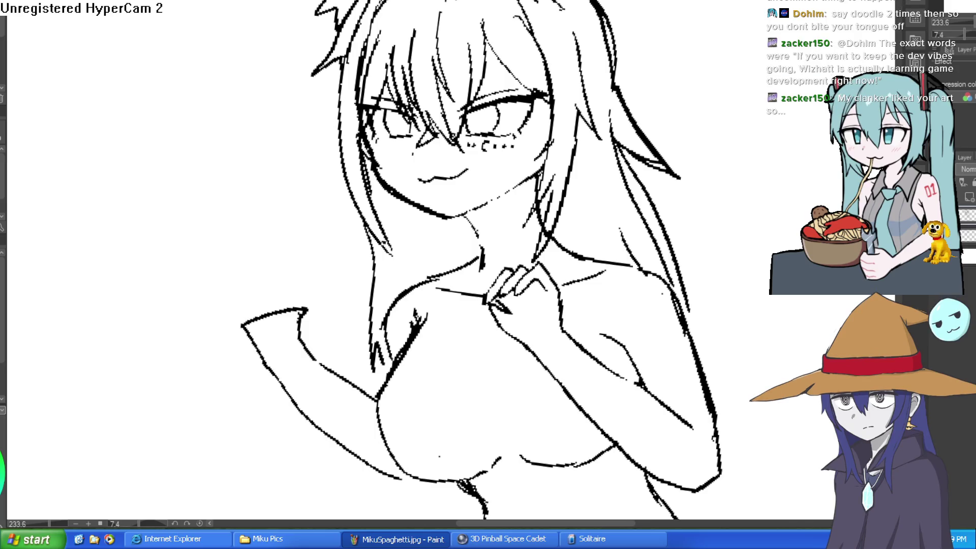
{"action": "left_click_drag", "start_coordinate": [661, 287], "coordinate": [697, 216]}
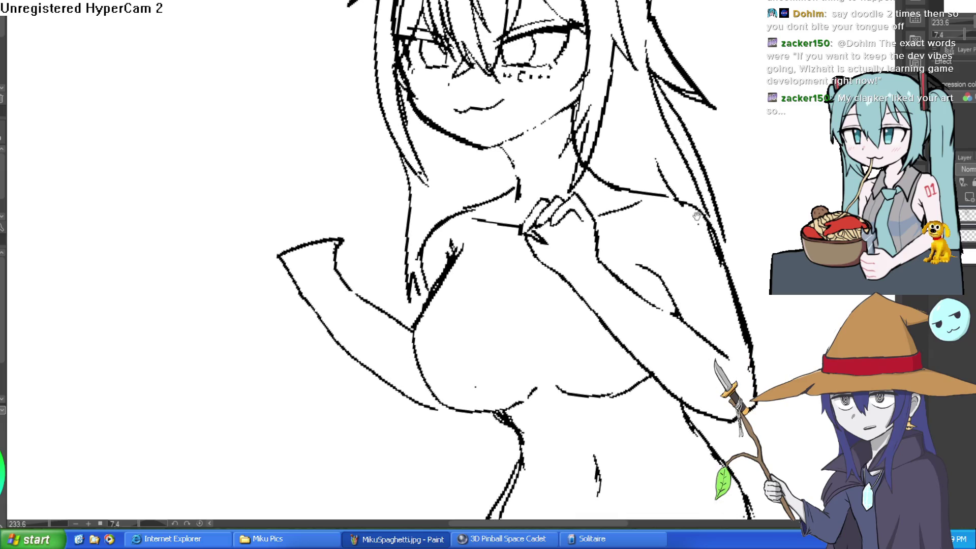
{"action": "mouse_move", "coordinate": [342, 224]}
{"action": "left_mouse_down"}
{"action": "mouse_move", "coordinate": [395, 207]}
{"action": "mouse_move", "coordinate": [366, 185]}
{"action": "mouse_move", "coordinate": [342, 220]}
{"action": "mouse_move", "coordinate": [372, 192]}
{"action": "left_mouse_up"}
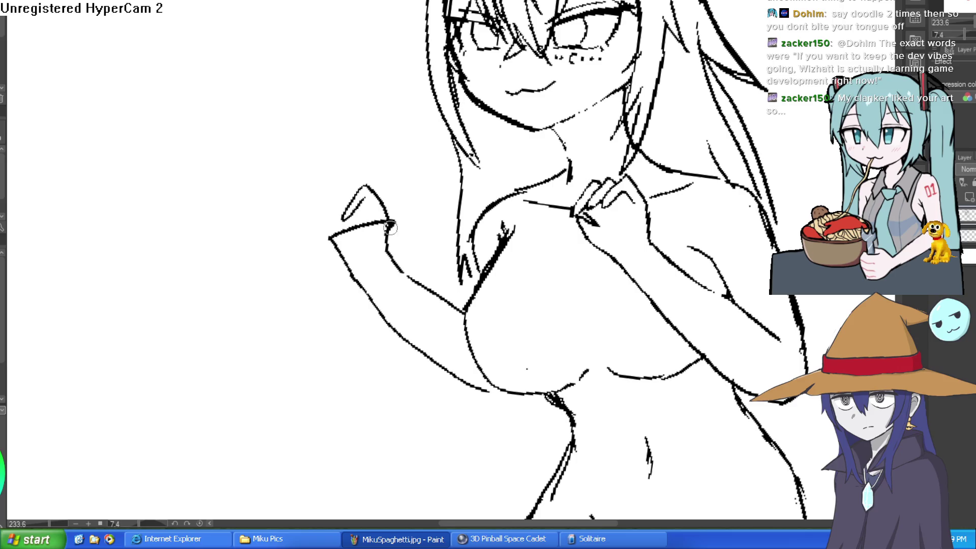
Step: Draw finger strokes and the hand's left edge at the raised arm, erasing stray lines
{"action": "left_click_drag", "start_coordinate": [390, 227], "coordinate": [392, 257]}
{"action": "mouse_move", "coordinate": [407, 220]}
{"action": "left_mouse_down"}
{"action": "mouse_move", "coordinate": [405, 200]}
{"action": "mouse_move", "coordinate": [391, 224]}
{"action": "left_mouse_up"}
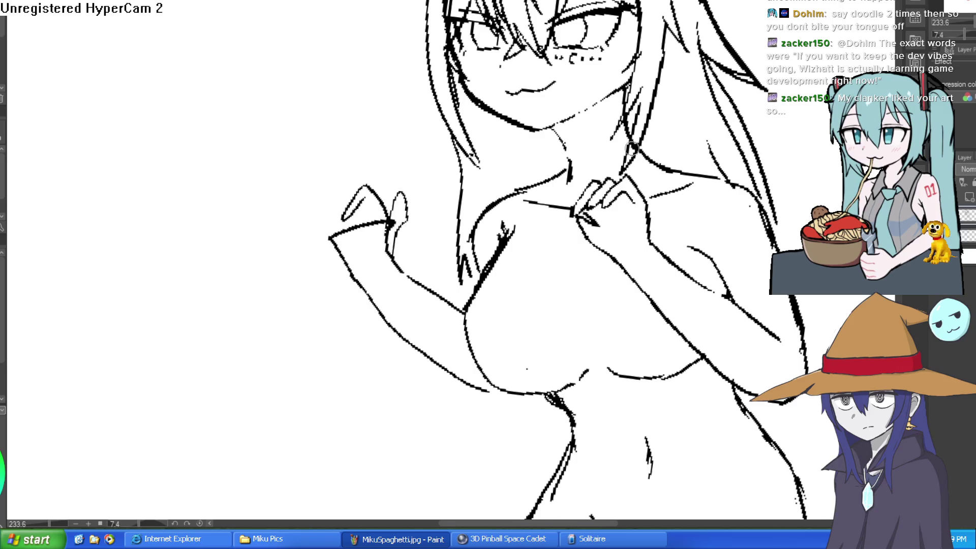
{"action": "mouse_move", "coordinate": [364, 187]}
{"action": "left_mouse_down"}
{"action": "mouse_move", "coordinate": [348, 192]}
{"action": "mouse_move", "coordinate": [328, 230]}
{"action": "mouse_move", "coordinate": [325, 211]}
{"action": "mouse_move", "coordinate": [305, 245]}
{"action": "mouse_move", "coordinate": [354, 231]}
{"action": "mouse_move", "coordinate": [394, 257]}
{"action": "left_mouse_up"}
{"action": "mouse_move", "coordinate": [389, 218]}
{"action": "left_mouse_down"}
{"action": "mouse_move", "coordinate": [405, 233]}
{"action": "mouse_move", "coordinate": [401, 208]}
{"action": "left_mouse_up"}
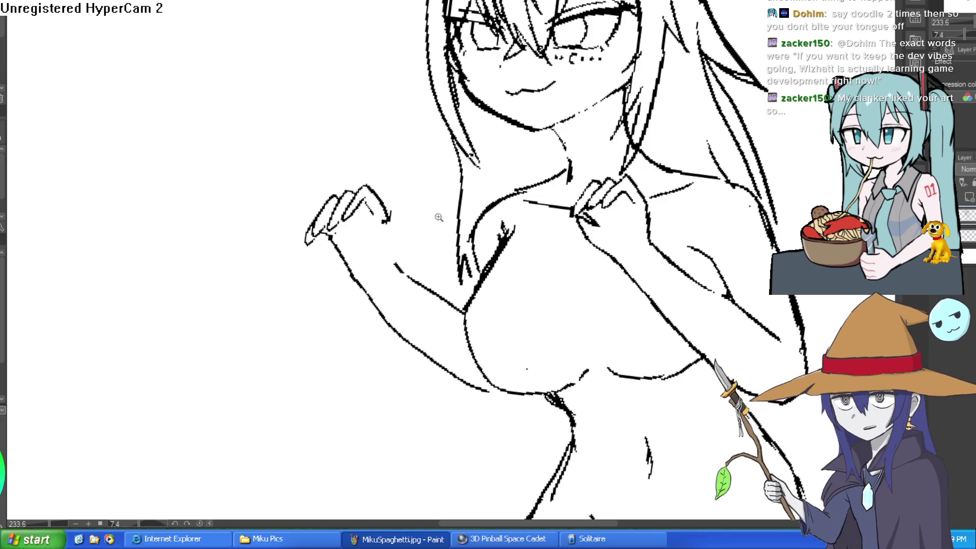
Step: Zoom and rotate onto the raised hand and ink the thumb curling over it
{"action": "left_click", "coordinate": [439, 217]}
{"action": "key", "text": "minus"}
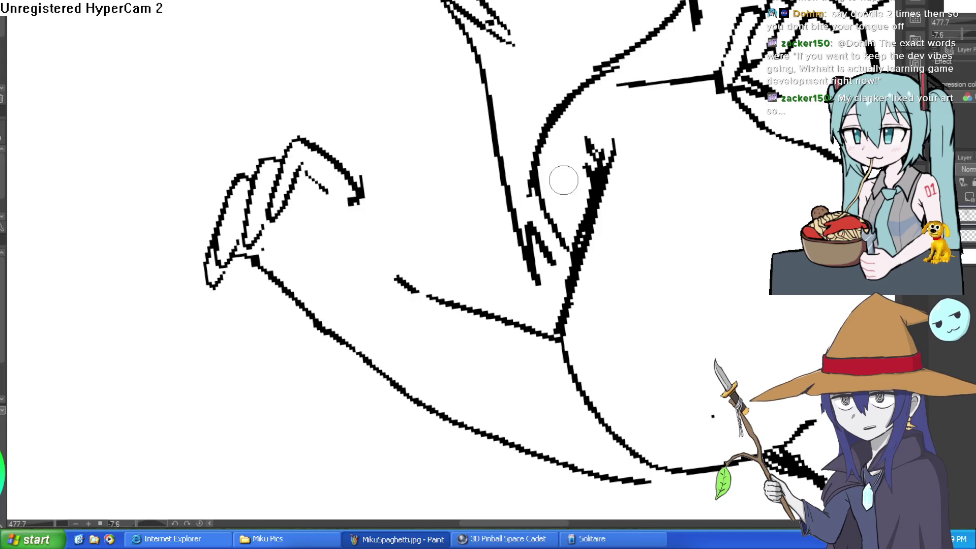
{"action": "mouse_move", "coordinate": [415, 292]}
{"action": "left_mouse_down"}
{"action": "mouse_move", "coordinate": [395, 274]}
{"action": "mouse_move", "coordinate": [394, 218]}
{"action": "mouse_move", "coordinate": [350, 227]}
{"action": "mouse_move", "coordinate": [375, 273]}
{"action": "left_mouse_up"}
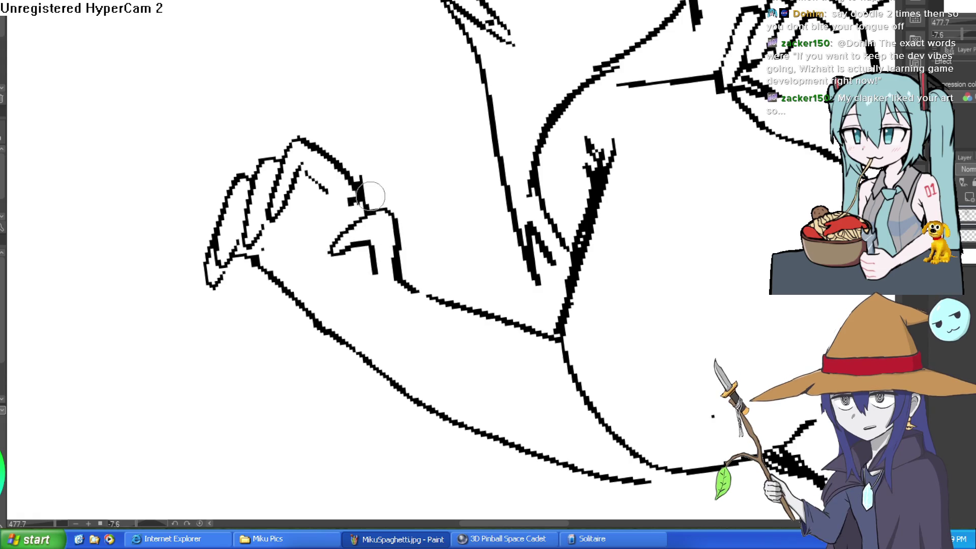
{"action": "scroll", "coordinate": [359, 207], "scroll_direction": "down", "scroll_amount": 5}
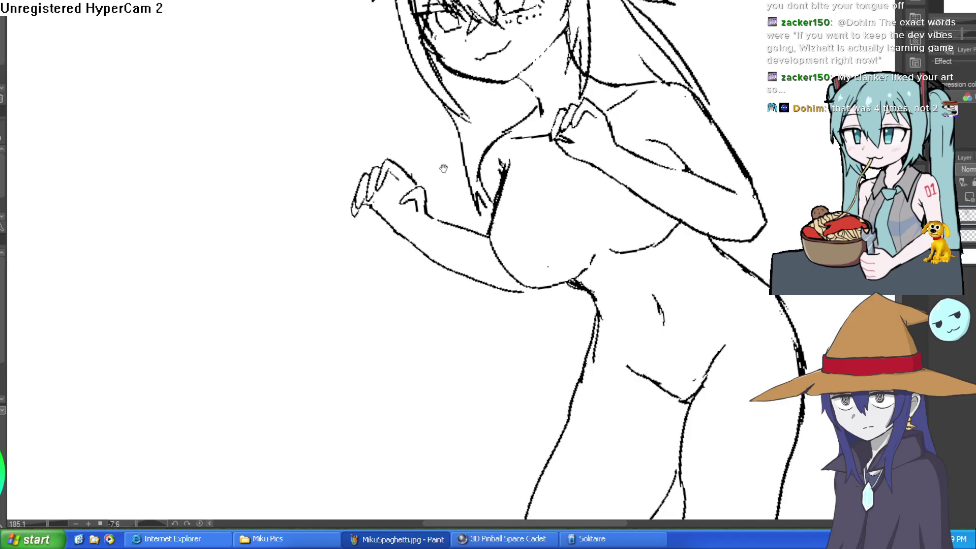
Step: Redraw the short shoulder-line stroke beside the hand on the chest, then view the whole figure
{"action": "scroll", "coordinate": [620, 163], "scroll_direction": "up", "scroll_amount": 5}
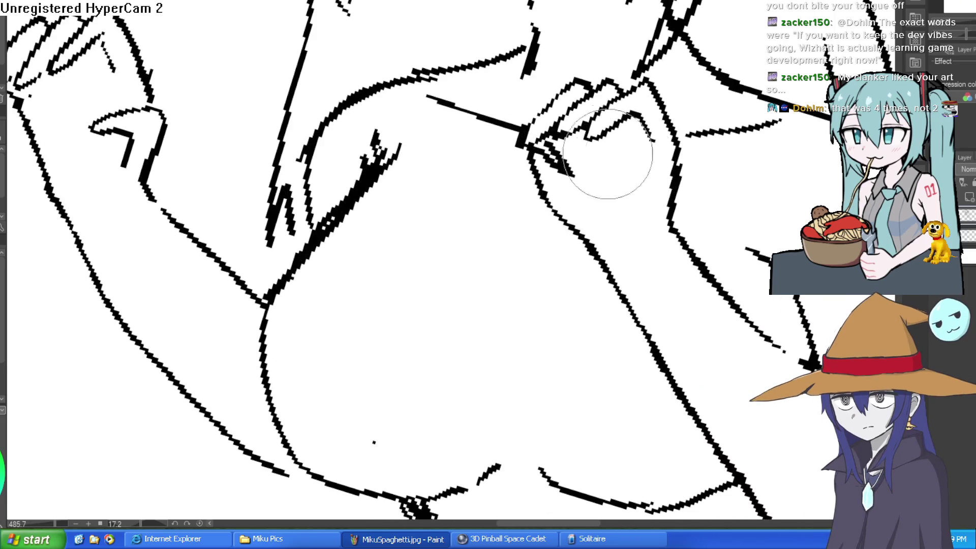
{"action": "scroll", "coordinate": [585, 173], "scroll_direction": "down", "scroll_amount": 5}
{"action": "scroll", "coordinate": [585, 173], "scroll_direction": "up", "scroll_amount": 6}
{"action": "left_click_drag", "start_coordinate": [554, 163], "coordinate": [616, 190]}
{"action": "key", "text": "ctrl+z"}
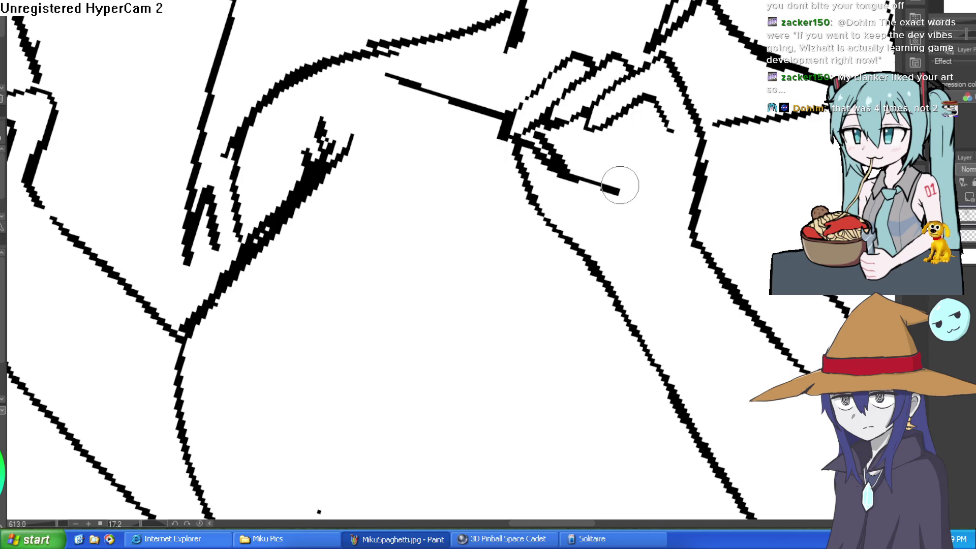
{"action": "left_click_drag", "start_coordinate": [523, 129], "coordinate": [570, 181]}
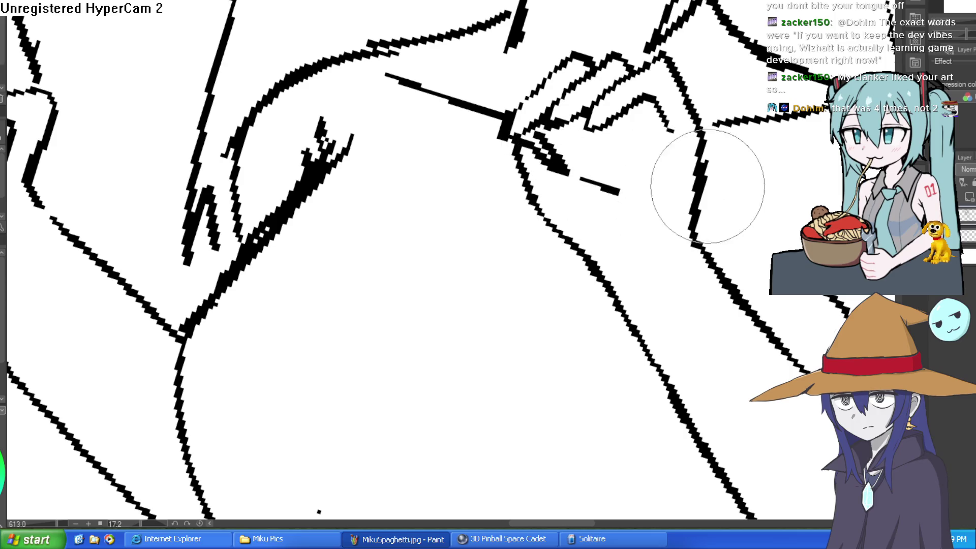
{"action": "scroll", "coordinate": [716, 191], "scroll_direction": "down", "scroll_amount": 3}
{"action": "mouse_move", "coordinate": [716, 191]}
{"action": "left_mouse_down"}
{"action": "mouse_move", "coordinate": [728, 174]}
{"action": "mouse_move", "coordinate": [724, 191]}
{"action": "left_mouse_up"}
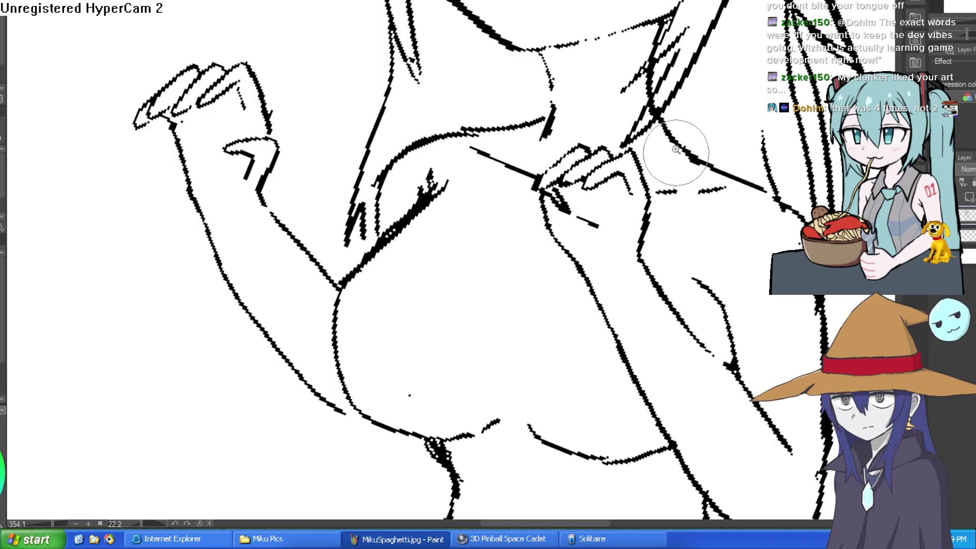
{"action": "scroll", "coordinate": [736, 238], "scroll_direction": "down", "scroll_amount": 5}
{"action": "left_click_drag", "start_coordinate": [735, 238], "coordinate": [676, 127]}
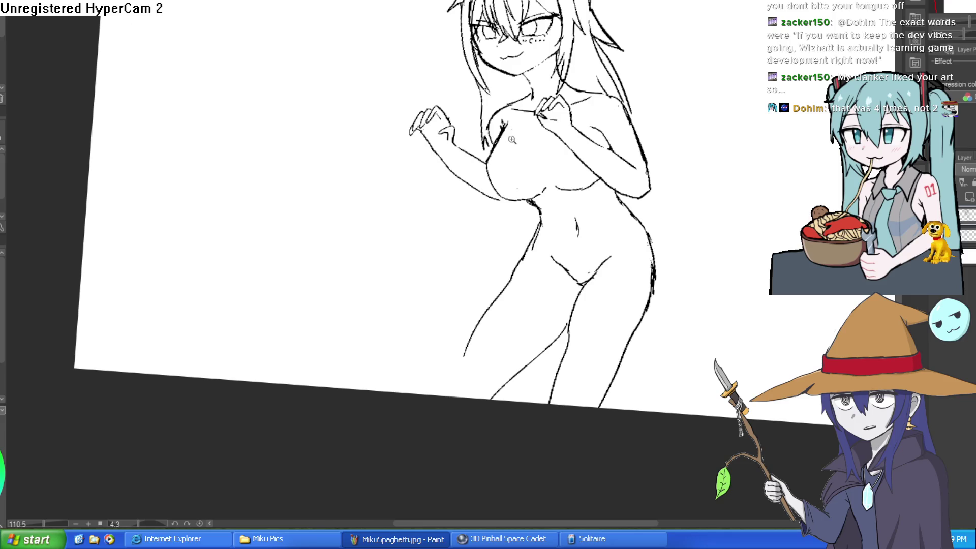
Step: Retrace the left chest outline around the breast and erase part of its thick line
{"action": "scroll", "coordinate": [512, 140], "scroll_direction": "up", "scroll_amount": 5}
{"action": "mouse_move", "coordinate": [482, 70]}
{"action": "left_mouse_down"}
{"action": "mouse_move", "coordinate": [449, 173]}
{"action": "mouse_move", "coordinate": [508, 249]}
{"action": "mouse_move", "coordinate": [562, 228]}
{"action": "mouse_move", "coordinate": [581, 181]}
{"action": "left_mouse_up"}
{"action": "key", "text": "e"}
{"action": "mouse_move", "coordinate": [460, 119]}
{"action": "left_mouse_down"}
{"action": "mouse_move", "coordinate": [450, 127]}
{"action": "mouse_move", "coordinate": [462, 101]}
{"action": "mouse_move", "coordinate": [442, 157]}
{"action": "mouse_move", "coordinate": [458, 213]}
{"action": "mouse_move", "coordinate": [496, 261]}
{"action": "left_mouse_up"}
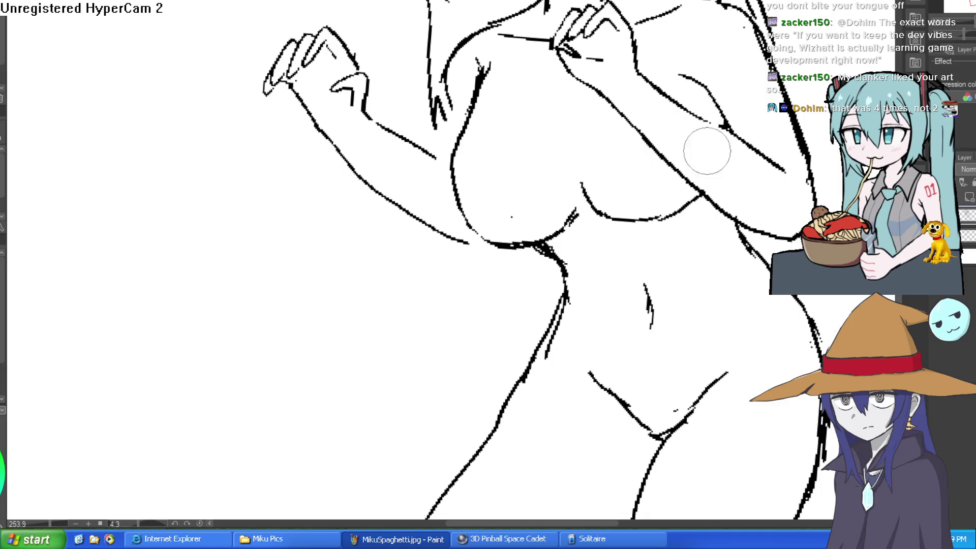
Step: Add long strokes down the hair's right side, by the shoulder, plus a short strand
{"action": "scroll", "coordinate": [655, 319], "scroll_direction": "down", "scroll_amount": 4}
{"action": "left_click_drag", "start_coordinate": [655, 319], "coordinate": [631, 282]}
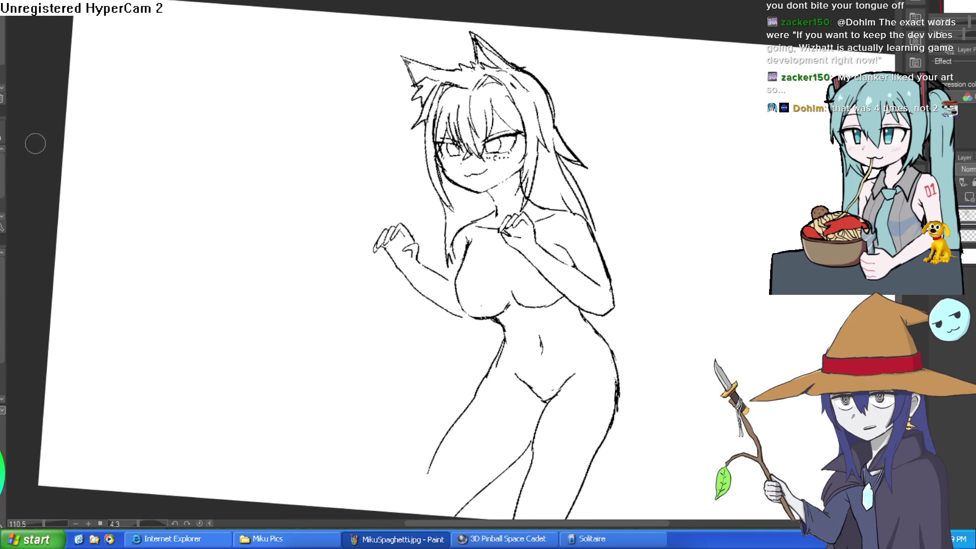
{"action": "left_click_drag", "start_coordinate": [610, 215], "coordinate": [586, 179]}
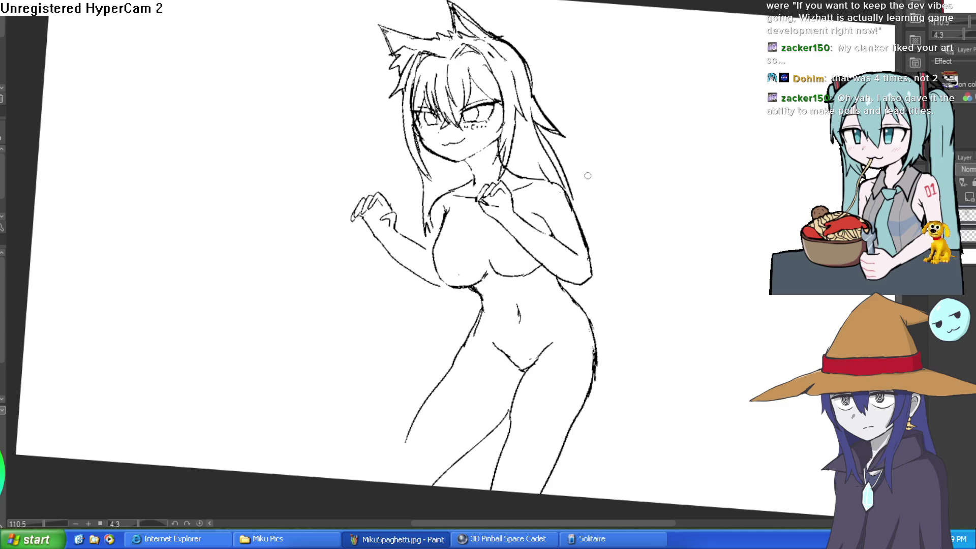
{"action": "mouse_move", "coordinate": [692, 170]}
{"action": "left_mouse_down"}
{"action": "mouse_move", "coordinate": [647, 292]}
{"action": "mouse_move", "coordinate": [633, 250]}
{"action": "left_mouse_up"}
{"action": "mouse_move", "coordinate": [571, 148]}
{"action": "left_mouse_down"}
{"action": "mouse_move", "coordinate": [556, 300]}
{"action": "mouse_move", "coordinate": [529, 328]}
{"action": "left_mouse_up"}
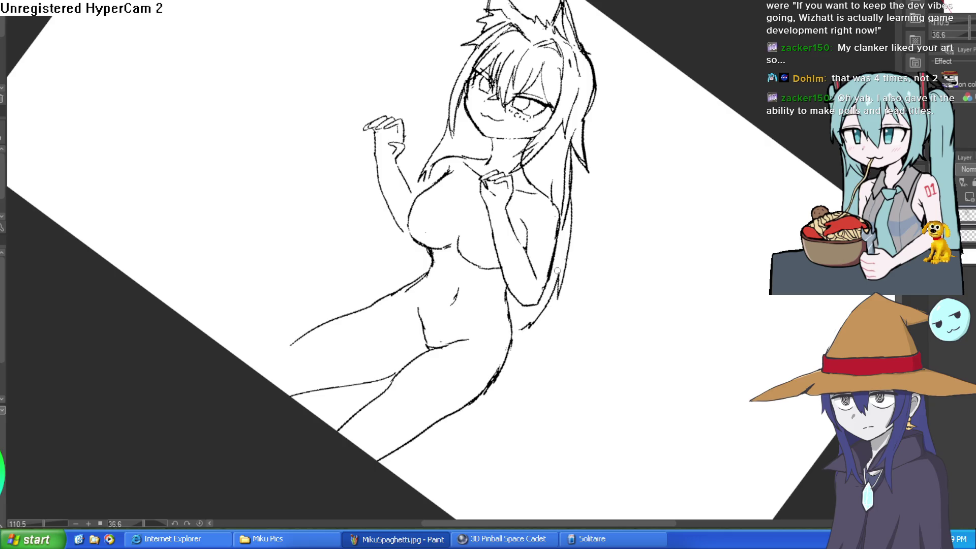
{"action": "mouse_move", "coordinate": [557, 270]}
{"action": "left_mouse_down"}
{"action": "mouse_move", "coordinate": [407, 112]}
{"action": "mouse_move", "coordinate": [377, 182]}
{"action": "left_mouse_up"}
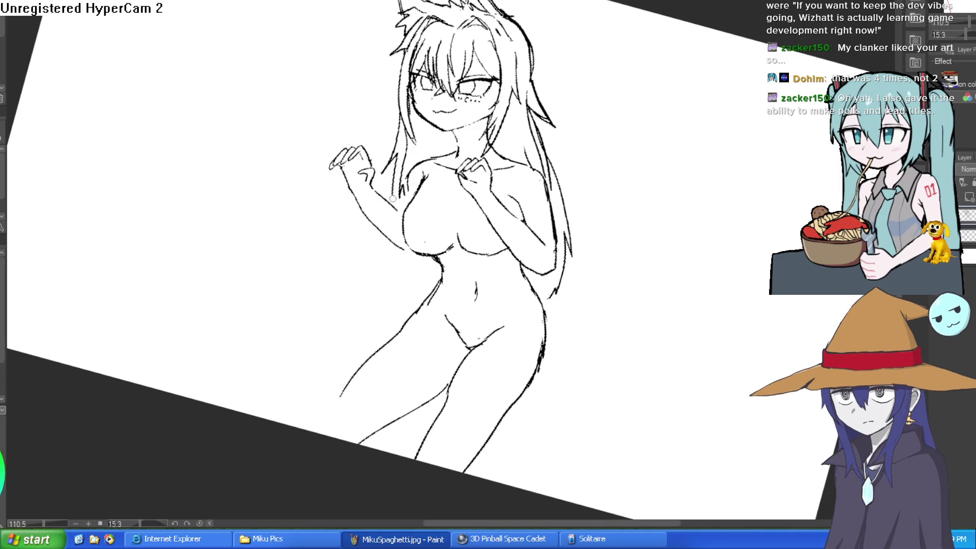
{"action": "left_click_drag", "start_coordinate": [402, 175], "coordinate": [395, 189]}
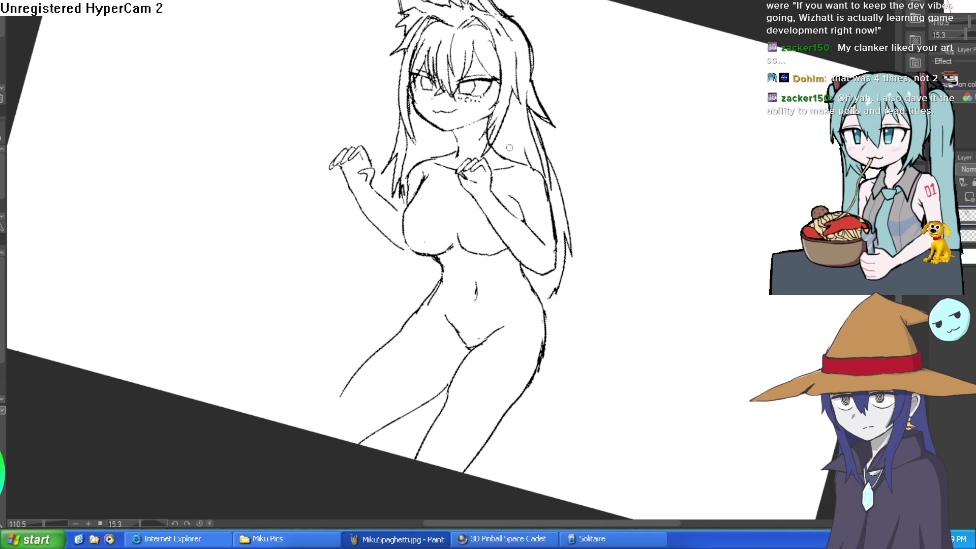
Step: Redraw the leg outlines: extend toward the feet, inner leg line, right leg's outer line
{"action": "scroll", "coordinate": [509, 148], "scroll_direction": "down", "scroll_amount": 3}
{"action": "left_click_drag", "start_coordinate": [573, 154], "coordinate": [577, 139]}
{"action": "scroll", "coordinate": [451, 252], "scroll_direction": "down", "scroll_amount": 2}
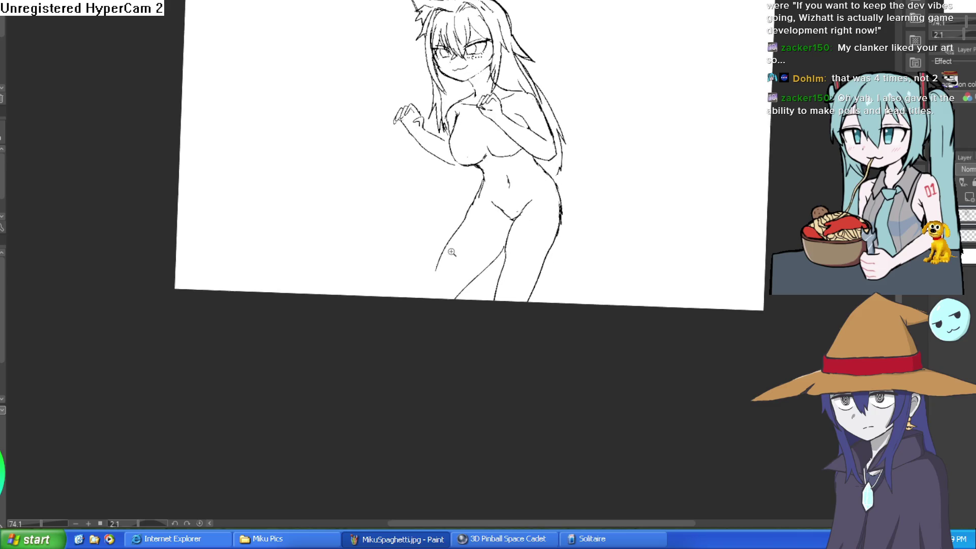
{"action": "scroll", "coordinate": [452, 252], "scroll_direction": "up", "scroll_amount": 3}
{"action": "left_click_drag", "start_coordinate": [417, 294], "coordinate": [383, 350]}
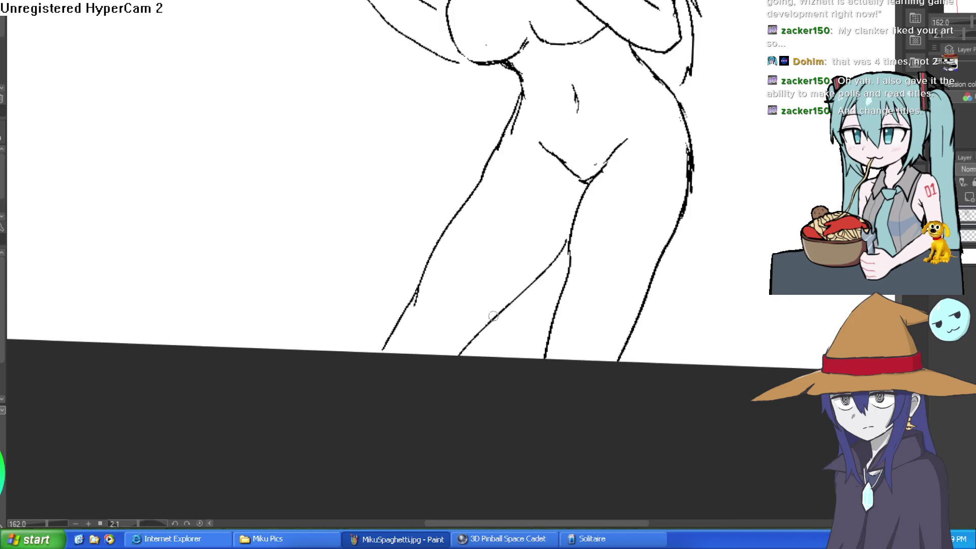
{"action": "left_click_drag", "start_coordinate": [665, 254], "coordinate": [646, 249]}
{"action": "left_click_drag", "start_coordinate": [563, 204], "coordinate": [543, 283]}
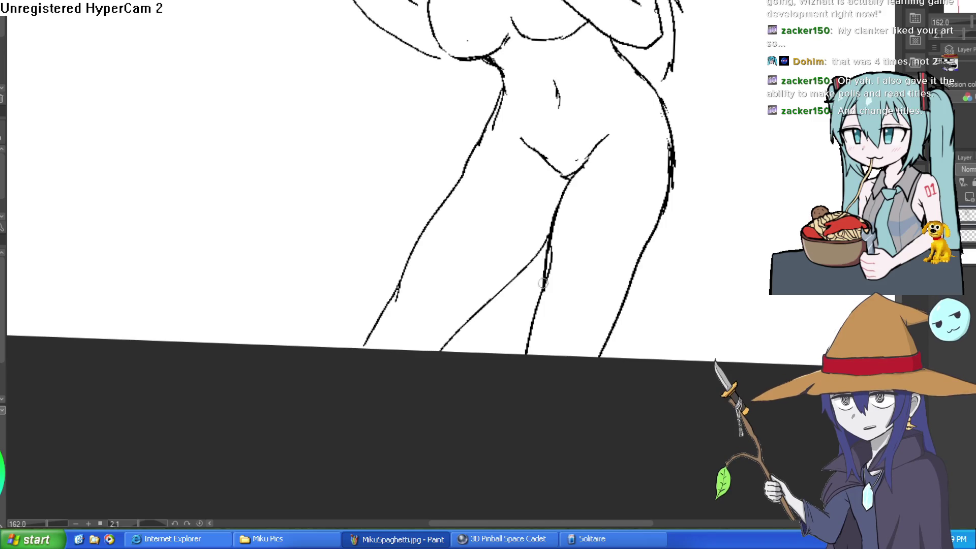
{"action": "left_click_drag", "start_coordinate": [536, 317], "coordinate": [526, 353]}
{"action": "left_click_drag", "start_coordinate": [626, 277], "coordinate": [604, 352]}
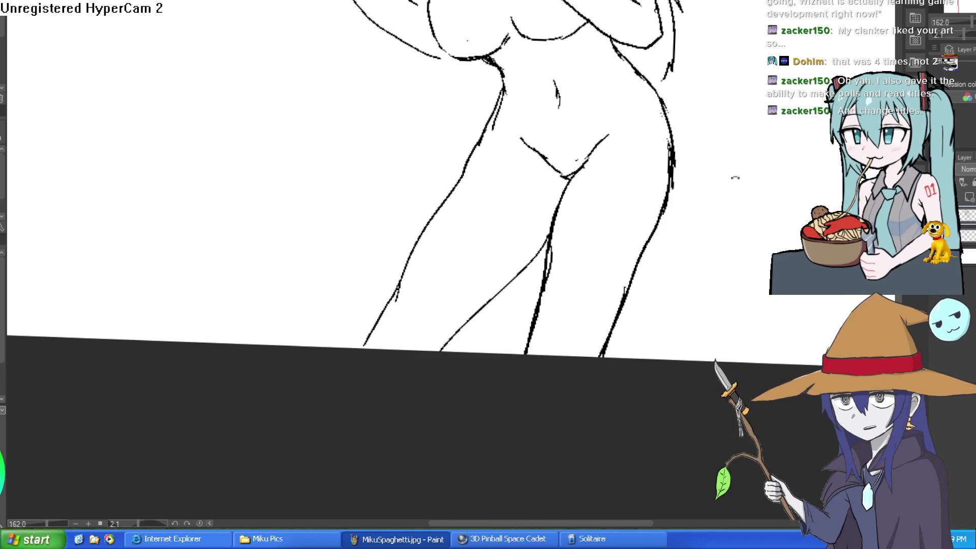
{"action": "left_click_drag", "start_coordinate": [735, 177], "coordinate": [549, 320]}
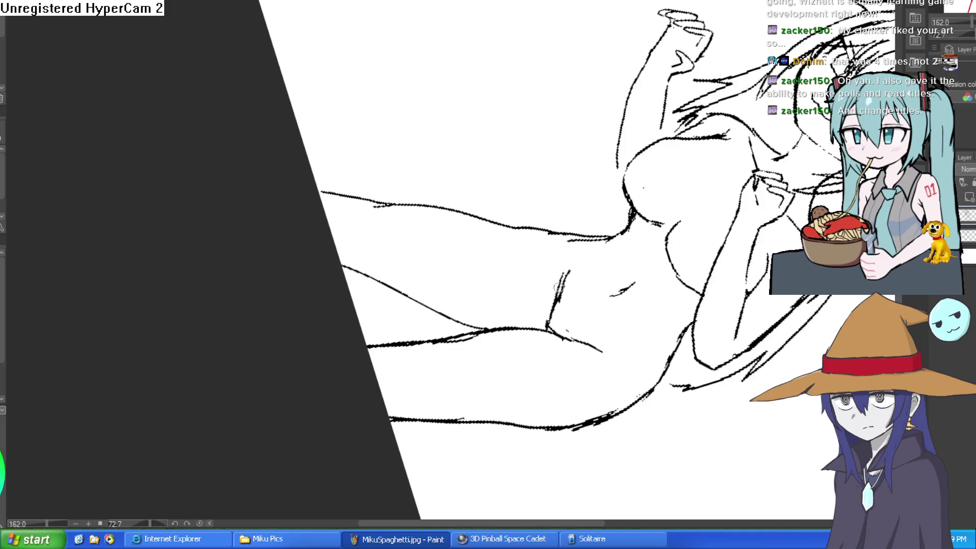
Step: Draw a lower lip under the mouth so the girl sticks her tongue out
{"action": "left_click_drag", "start_coordinate": [674, 205], "coordinate": [569, 89]}
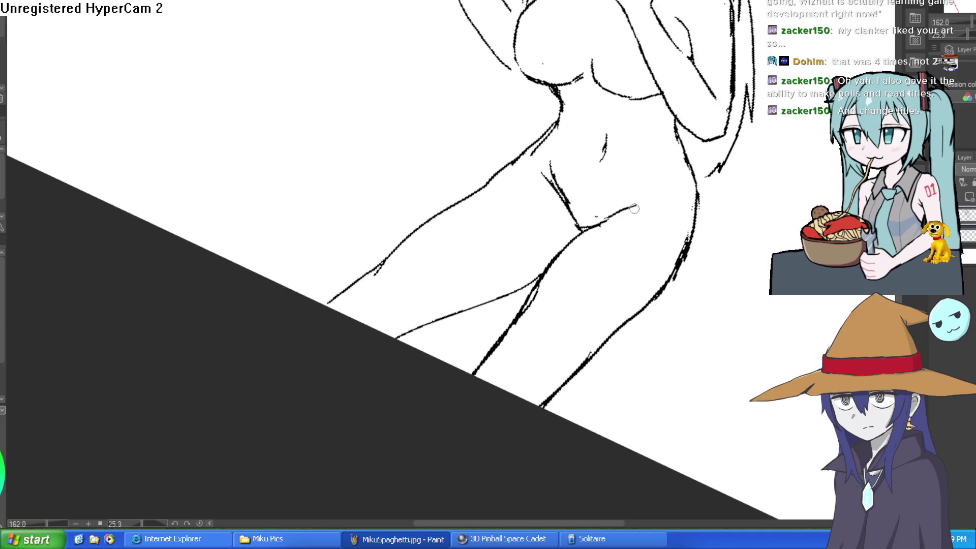
{"action": "scroll", "coordinate": [634, 208], "scroll_direction": "down", "scroll_amount": 3}
{"action": "mouse_move", "coordinate": [635, 214]}
{"action": "left_mouse_down"}
{"action": "mouse_move", "coordinate": [647, 251]}
{"action": "mouse_move", "coordinate": [617, 307]}
{"action": "mouse_move", "coordinate": [638, 277]}
{"action": "mouse_move", "coordinate": [559, 201]}
{"action": "left_mouse_up"}
{"action": "scroll", "coordinate": [506, 146], "scroll_direction": "up", "scroll_amount": 10}
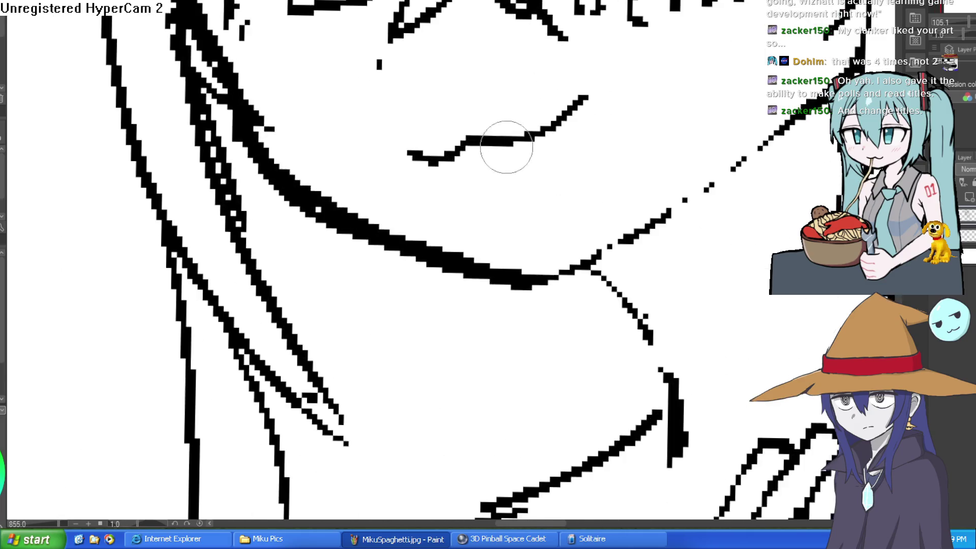
{"action": "scroll", "coordinate": [506, 147], "scroll_direction": "down", "scroll_amount": 3}
{"action": "mouse_move", "coordinate": [453, 191]}
{"action": "left_mouse_down"}
{"action": "mouse_move", "coordinate": [523, 148]}
{"action": "mouse_move", "coordinate": [433, 167]}
{"action": "left_mouse_up"}
{"action": "scroll", "coordinate": [529, 130], "scroll_direction": "down", "scroll_amount": 5}
{"action": "left_click_drag", "start_coordinate": [610, 186], "coordinate": [578, 201]}
{"action": "left_click_drag", "start_coordinate": [579, 163], "coordinate": [584, 177]}
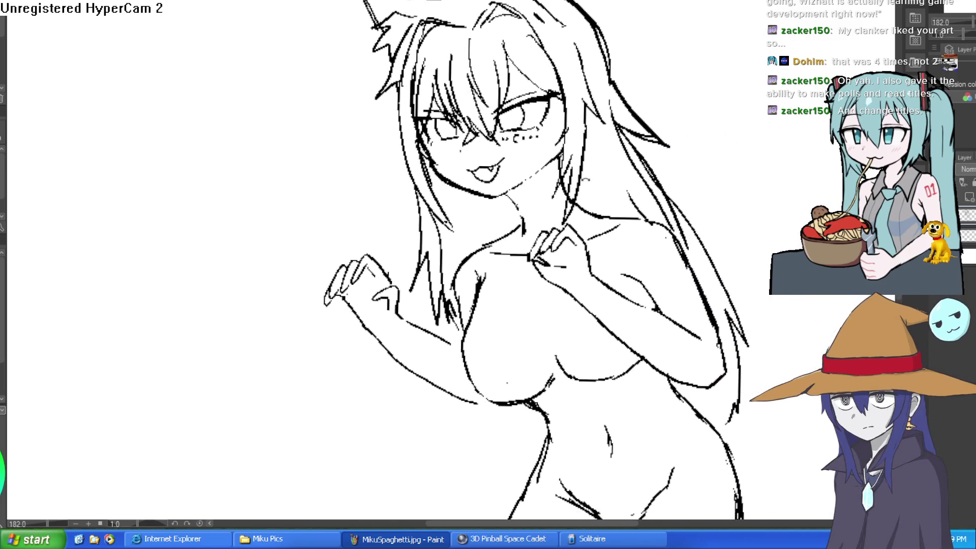
{"action": "mouse_move", "coordinate": [584, 213]}
{"action": "left_mouse_down"}
{"action": "mouse_move", "coordinate": [597, 166]}
{"action": "mouse_move", "coordinate": [600, 259]}
{"action": "left_mouse_up"}
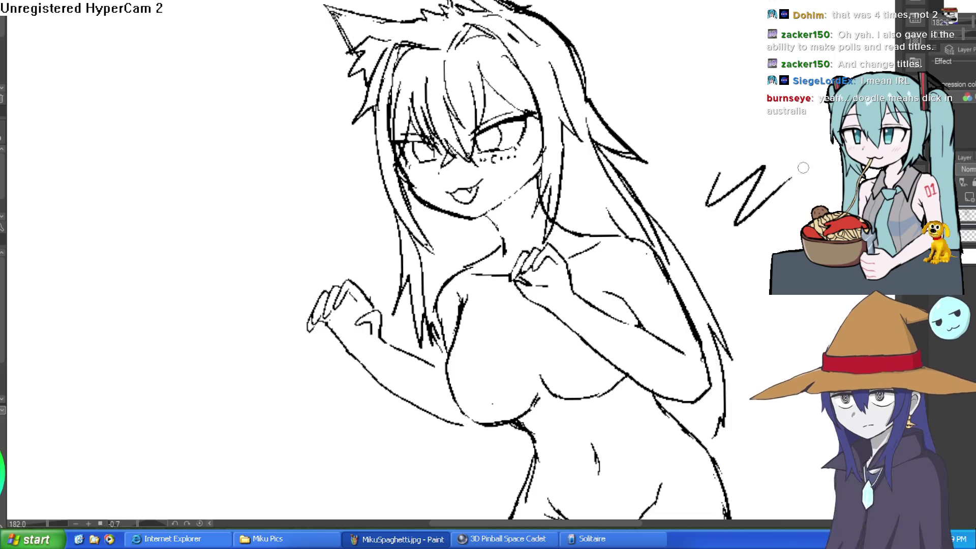
Step: Undo the right hair strand, redraw it shorter, and enlarge the brush
{"action": "left_click_drag", "start_coordinate": [745, 244], "coordinate": [654, 147]}
{"action": "scroll", "coordinate": [748, 157], "scroll_direction": "down", "scroll_amount": 2}
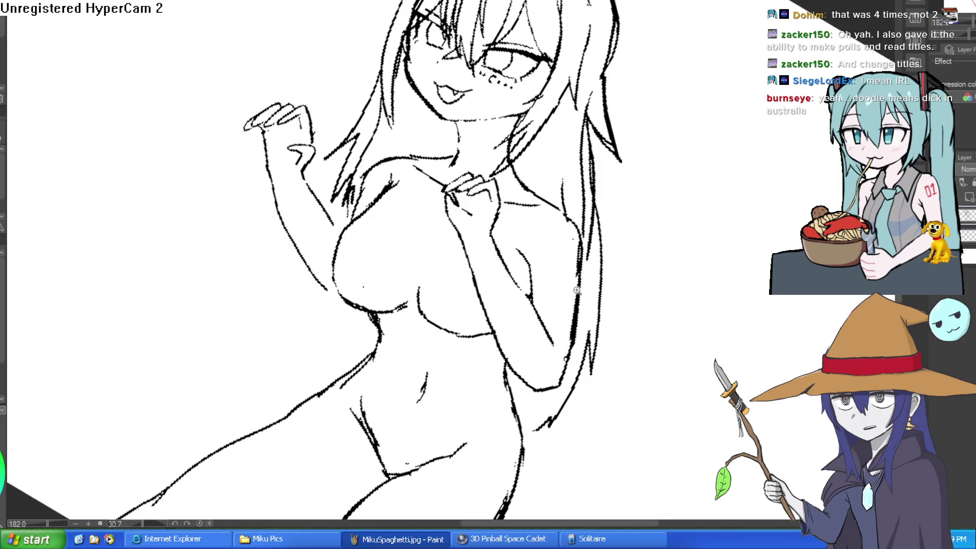
{"action": "scroll", "coordinate": [583, 217], "scroll_direction": "up", "scroll_amount": 5}
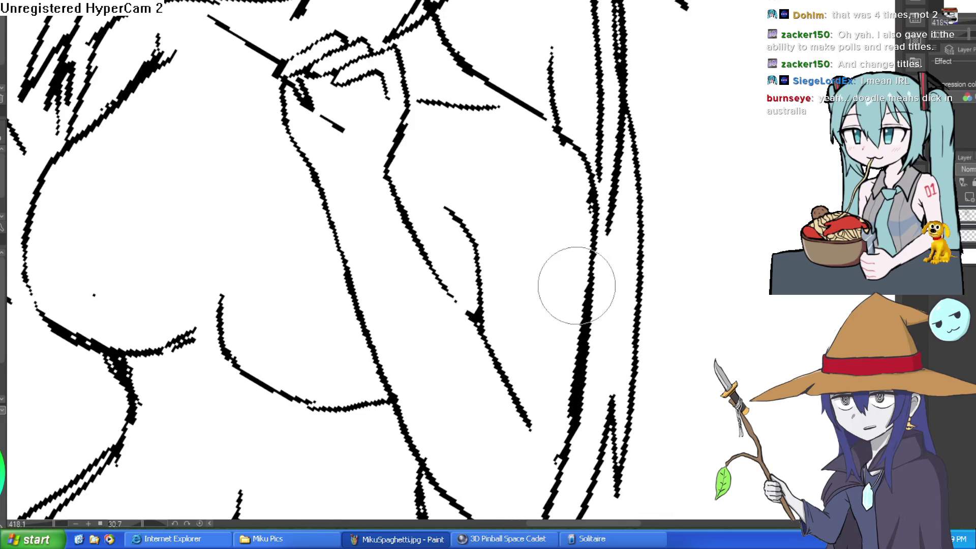
{"action": "scroll", "coordinate": [625, 366], "scroll_direction": "down", "scroll_amount": 3}
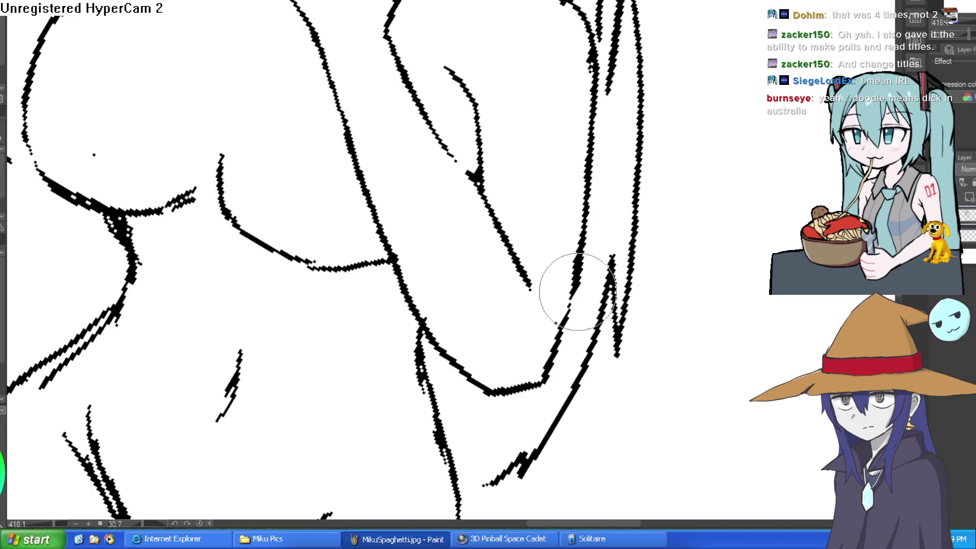
{"action": "scroll", "coordinate": [632, 207], "scroll_direction": "down", "scroll_amount": 3}
{"action": "left_click_drag", "start_coordinate": [655, 174], "coordinate": [588, 75]}
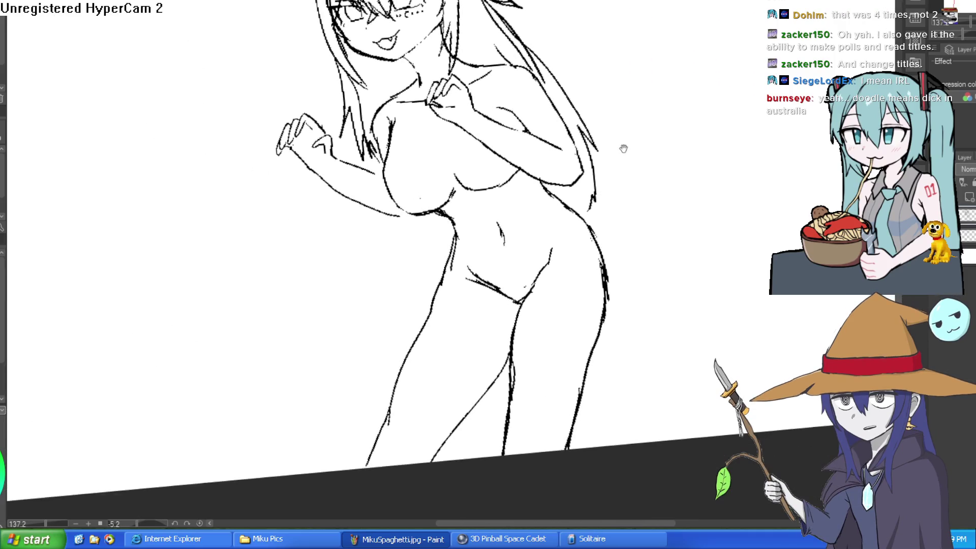
{"action": "scroll", "coordinate": [626, 147], "scroll_direction": "up", "scroll_amount": 4}
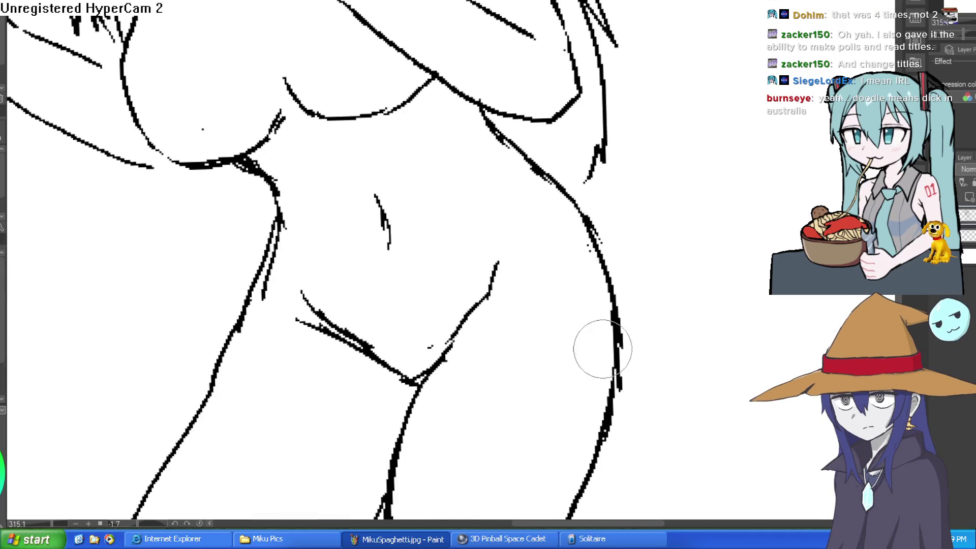
{"action": "left_click_drag", "start_coordinate": [595, 344], "coordinate": [601, 242]}
{"action": "scroll", "coordinate": [658, 288], "scroll_direction": "down", "scroll_amount": 4}
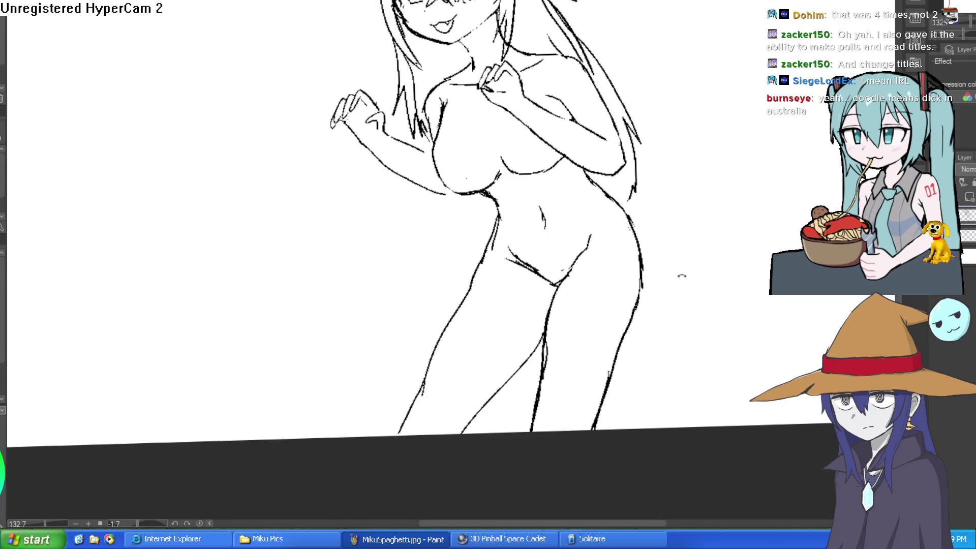
{"action": "mouse_move", "coordinate": [679, 274]}
{"action": "left_mouse_down"}
{"action": "mouse_move", "coordinate": [677, 366]}
{"action": "mouse_move", "coordinate": [697, 312]}
{"action": "mouse_move", "coordinate": [611, 275]}
{"action": "left_mouse_up"}
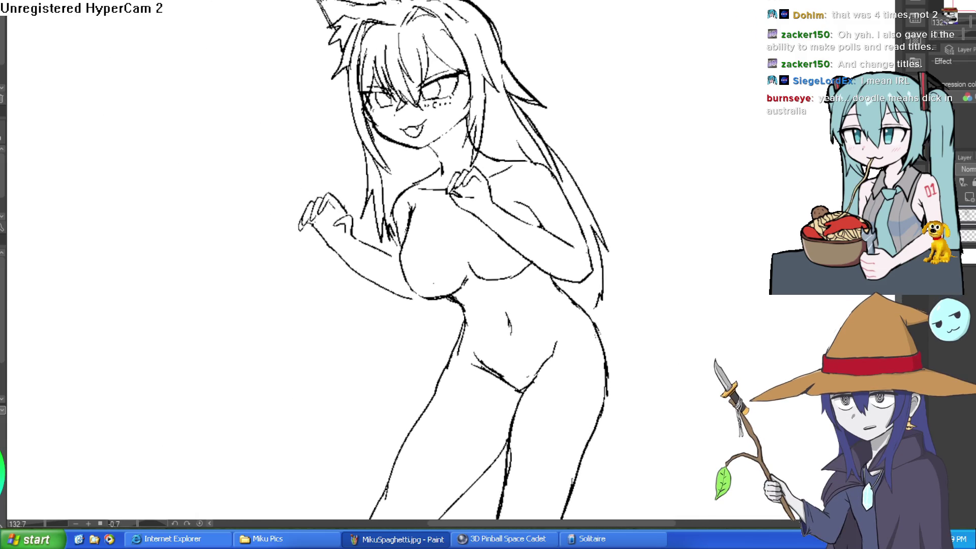
{"action": "scroll", "coordinate": [532, 78], "scroll_direction": "up", "scroll_amount": 3}
{"action": "mouse_move", "coordinate": [599, 87]}
{"action": "left_mouse_down"}
{"action": "mouse_move", "coordinate": [638, 277]}
{"action": "mouse_move", "coordinate": [562, 305]}
{"action": "mouse_move", "coordinate": [602, 227]}
{"action": "mouse_move", "coordinate": [575, 121]}
{"action": "left_mouse_up"}
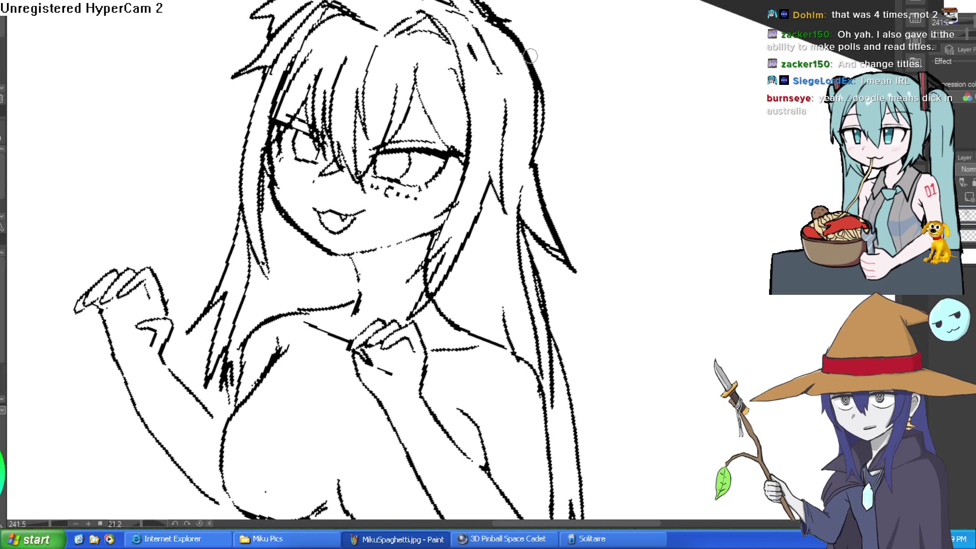
{"action": "key", "text": "ctrl+z"}
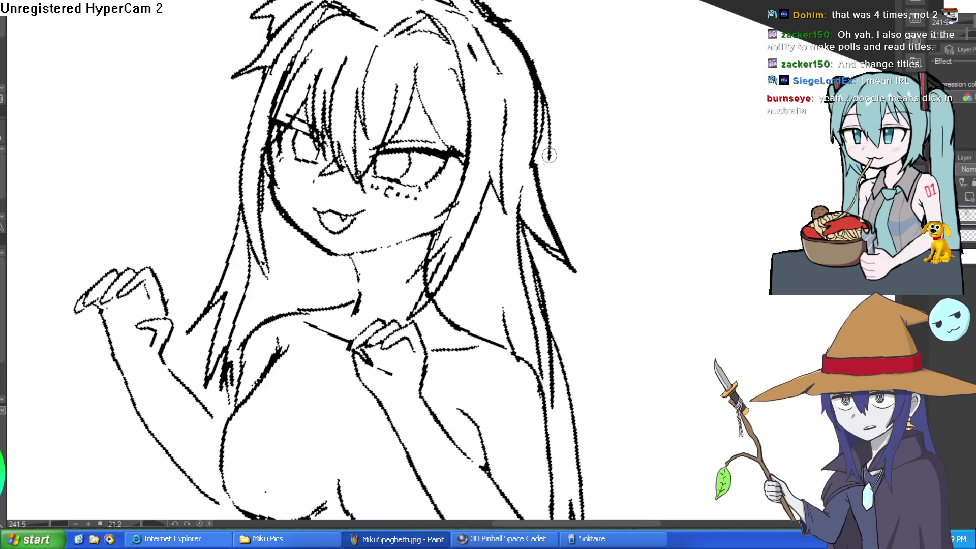
{"action": "left_click_drag", "start_coordinate": [536, 104], "coordinate": [549, 160]}
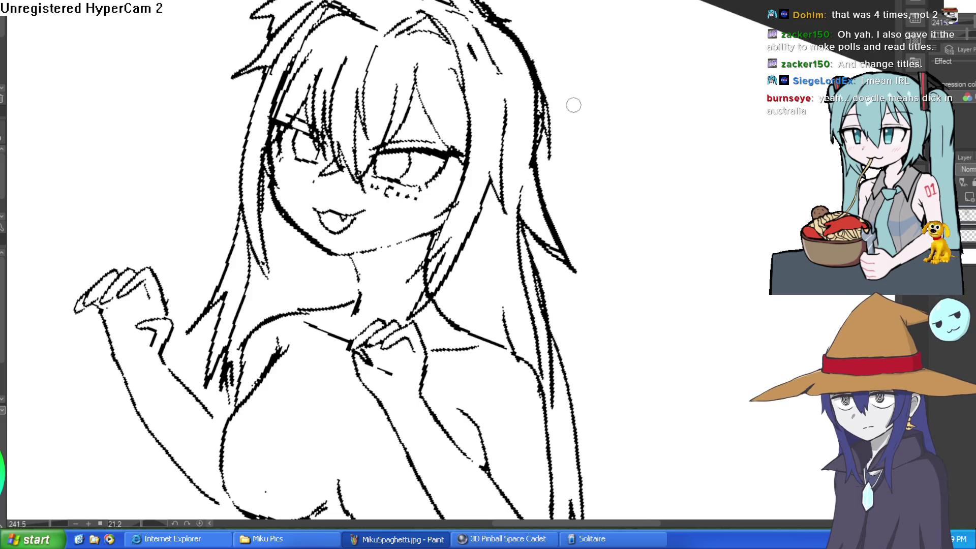
{"action": "key", "text": "bracketright"}
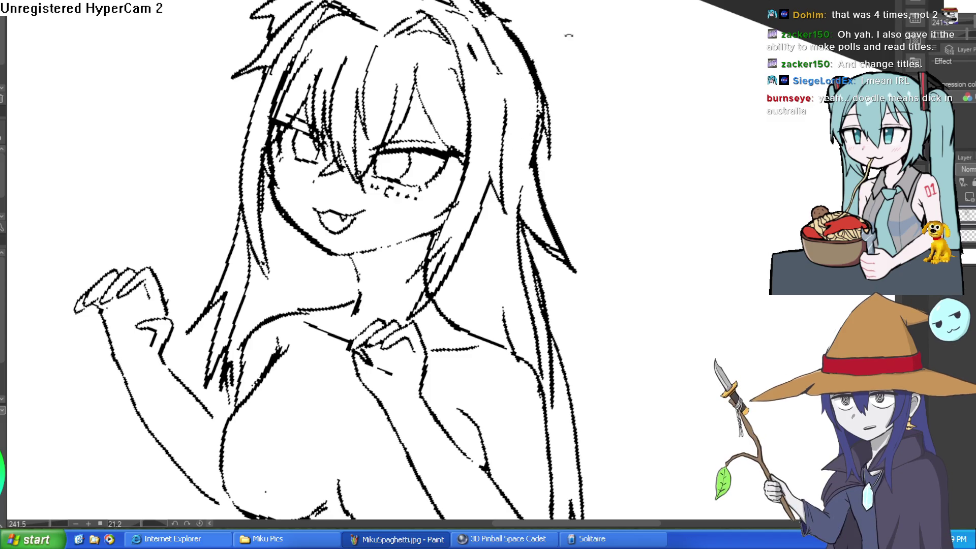
Step: Reset the view to actual size, then zoom and tilt it onto the face and neck
{"action": "scroll", "coordinate": [571, 35], "scroll_direction": "down", "scroll_amount": 5}
{"action": "mouse_move", "coordinate": [549, 35]}
{"action": "left_mouse_down"}
{"action": "mouse_move", "coordinate": [582, 75]}
{"action": "mouse_move", "coordinate": [575, 102]}
{"action": "mouse_move", "coordinate": [621, 135]}
{"action": "mouse_move", "coordinate": [629, 116]}
{"action": "left_mouse_up"}
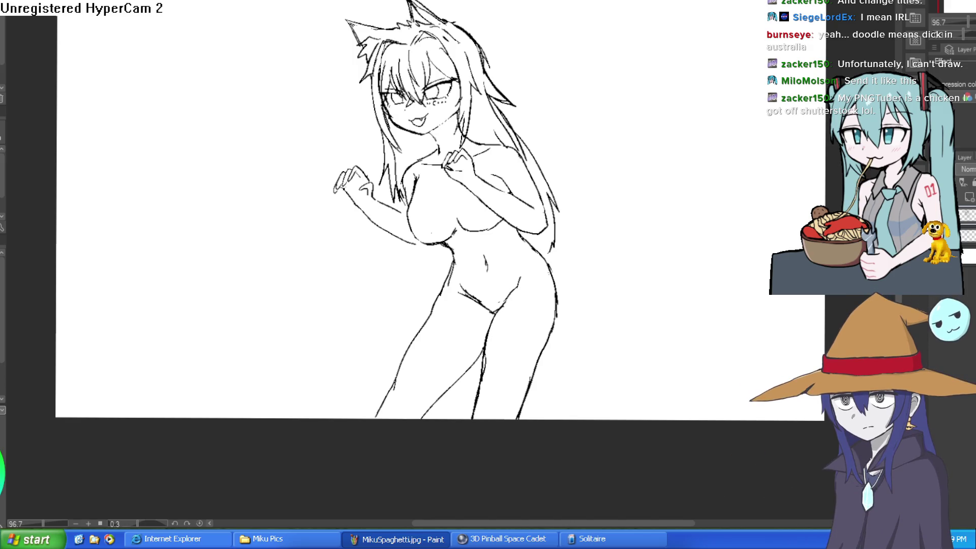
{"action": "key", "text": "ctrl+alt+0"}
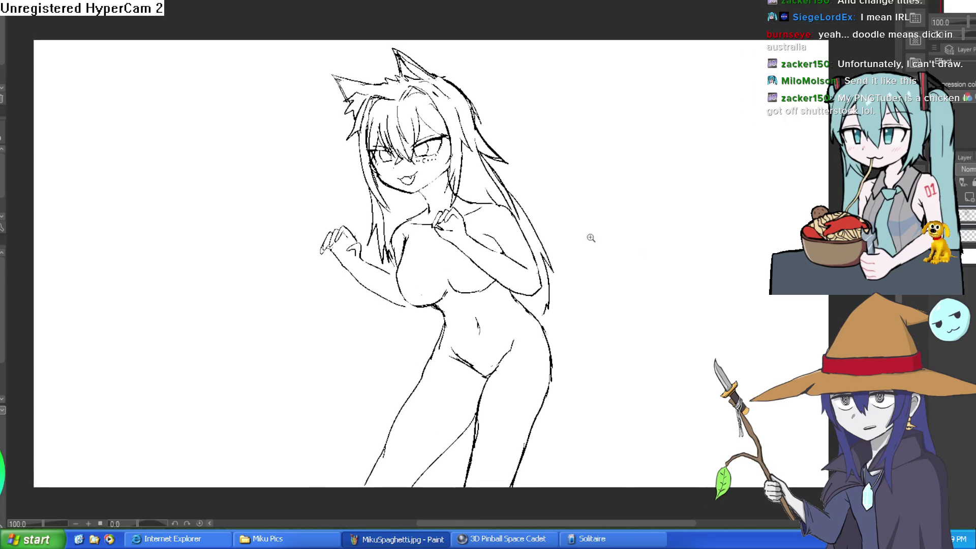
{"action": "scroll", "coordinate": [588, 237], "scroll_direction": "up", "scroll_amount": 2}
{"action": "left_click_drag", "start_coordinate": [570, 254], "coordinate": [576, 211]}
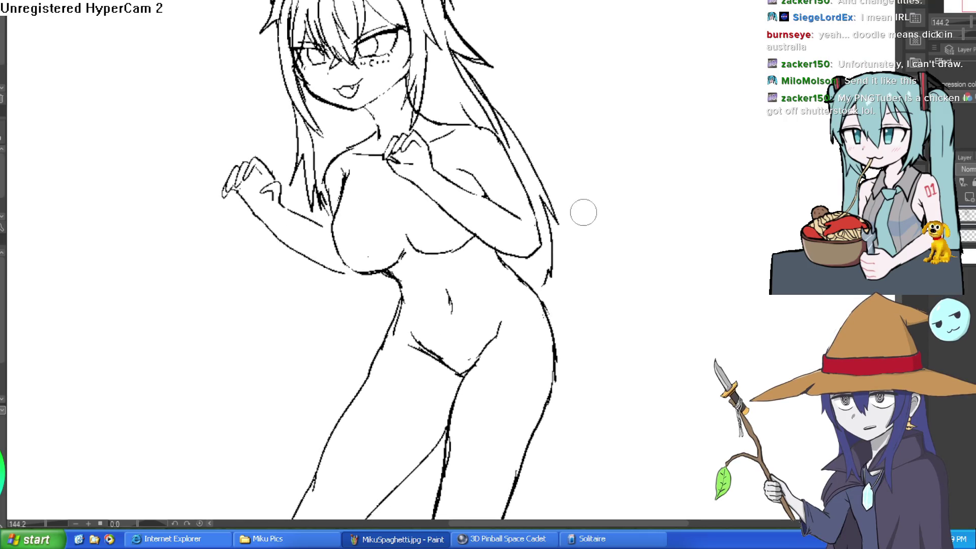
{"action": "scroll", "coordinate": [568, 265], "scroll_direction": "down", "scroll_amount": 2}
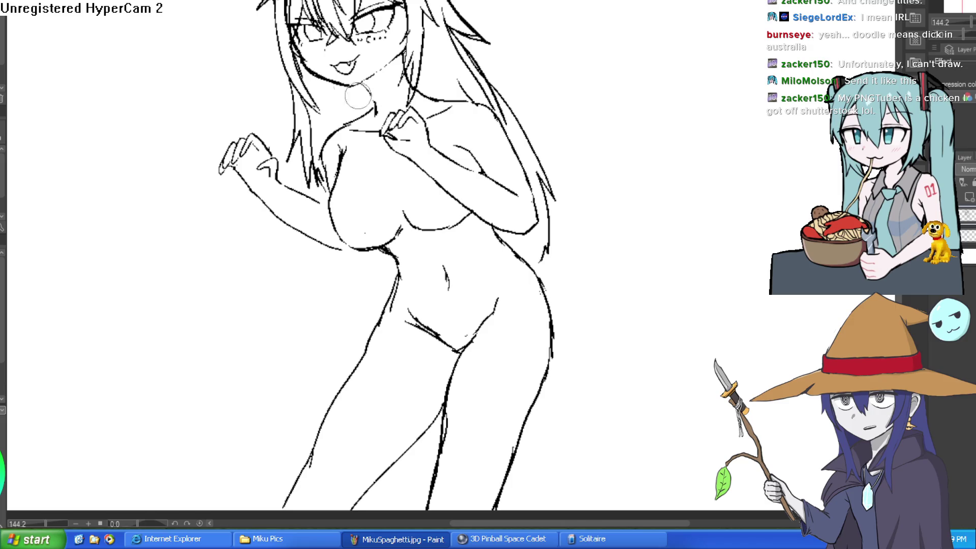
{"action": "scroll", "coordinate": [481, 10], "scroll_direction": "up", "scroll_amount": 4}
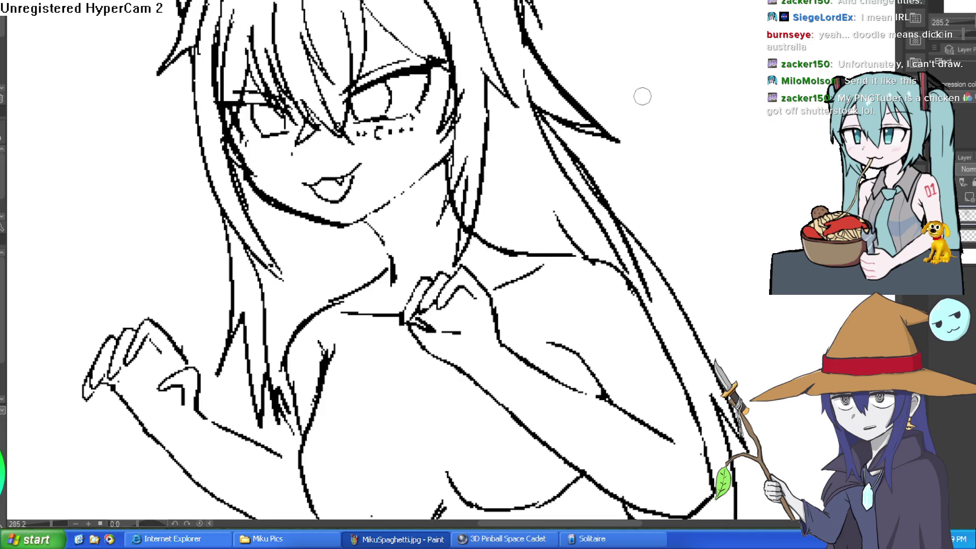
{"action": "mouse_move", "coordinate": [642, 96]}
{"action": "left_mouse_down"}
{"action": "mouse_move", "coordinate": [533, 40]}
{"action": "mouse_move", "coordinate": [377, 10]}
{"action": "mouse_move", "coordinate": [488, 25]}
{"action": "left_mouse_up"}
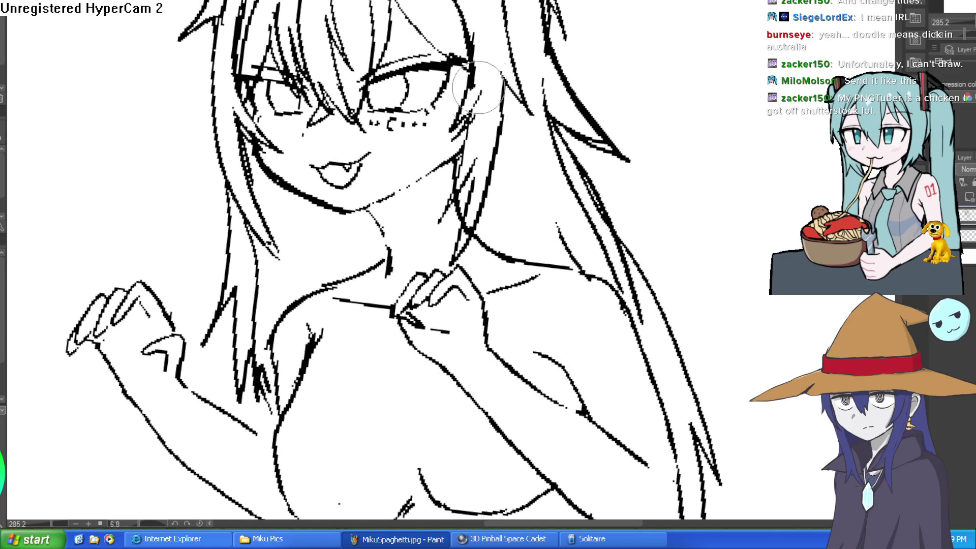
{"action": "scroll", "coordinate": [503, 63], "scroll_direction": "down", "scroll_amount": 5}
{"action": "left_click_drag", "start_coordinate": [563, 85], "coordinate": [545, 87]}
{"action": "scroll", "coordinate": [490, 105], "scroll_direction": "up", "scroll_amount": 5}
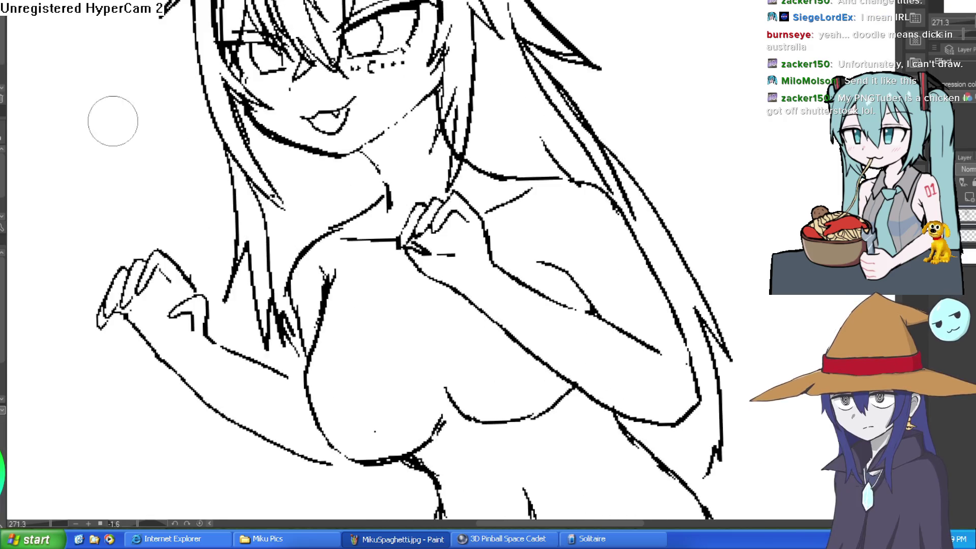
{"action": "scroll", "coordinate": [382, 163], "scroll_direction": "up", "scroll_amount": 5}
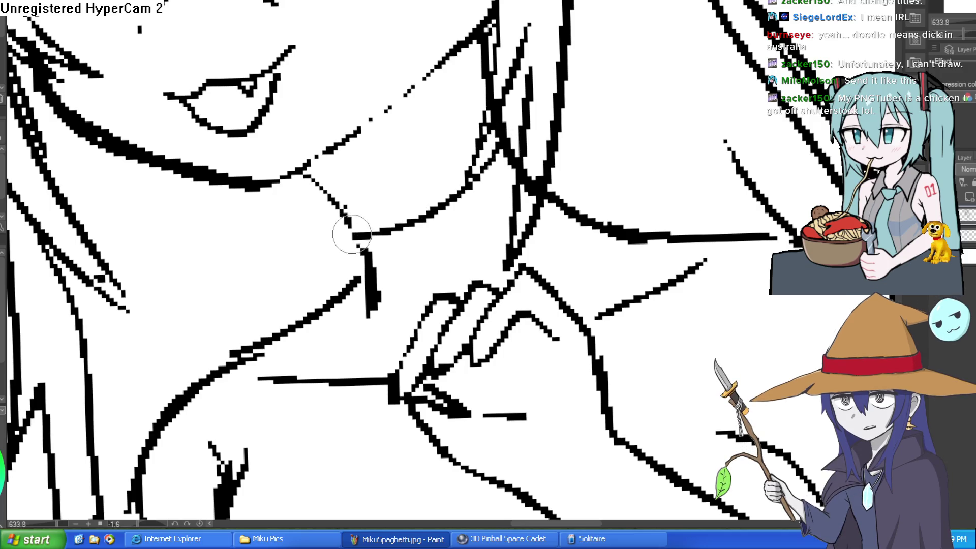
{"action": "left_click_drag", "start_coordinate": [342, 229], "coordinate": [320, 189]}
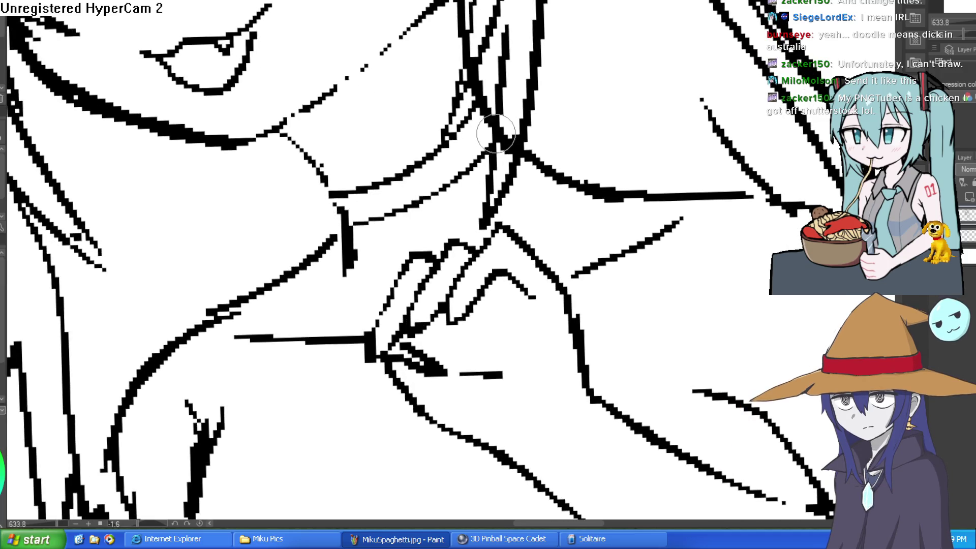
Step: Ink the collar's upper and lower edges across the neck, erasing a stray diagonal line
{"action": "mouse_move", "coordinate": [491, 137]}
{"action": "left_mouse_down"}
{"action": "mouse_move", "coordinate": [343, 231]}
{"action": "mouse_move", "coordinate": [322, 185]}
{"action": "left_mouse_up"}
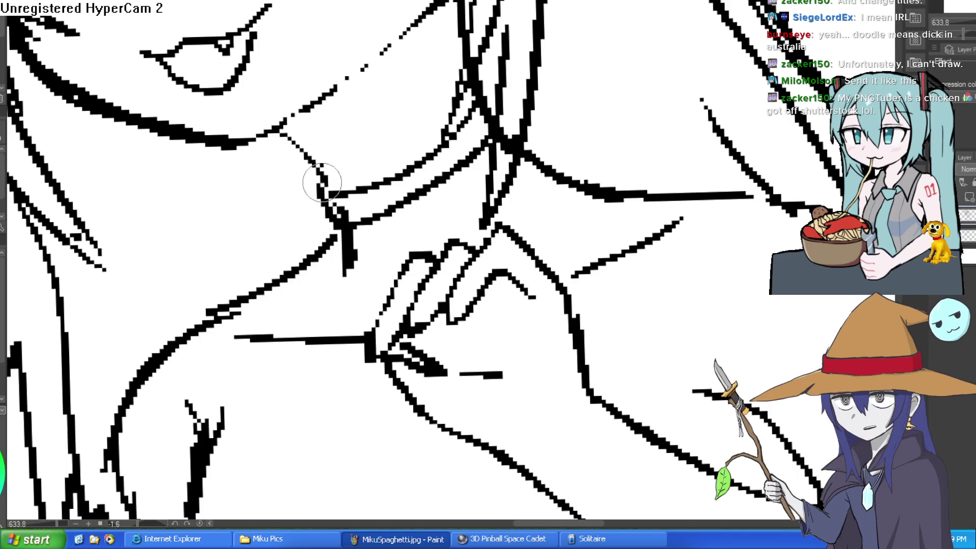
{"action": "key", "text": "bracketright"}
{"action": "mouse_move", "coordinate": [449, 156]}
{"action": "left_mouse_down"}
{"action": "mouse_move", "coordinate": [436, 98]}
{"action": "mouse_move", "coordinate": [414, 174]}
{"action": "mouse_move", "coordinate": [413, 164]}
{"action": "mouse_move", "coordinate": [385, 205]}
{"action": "left_mouse_up"}
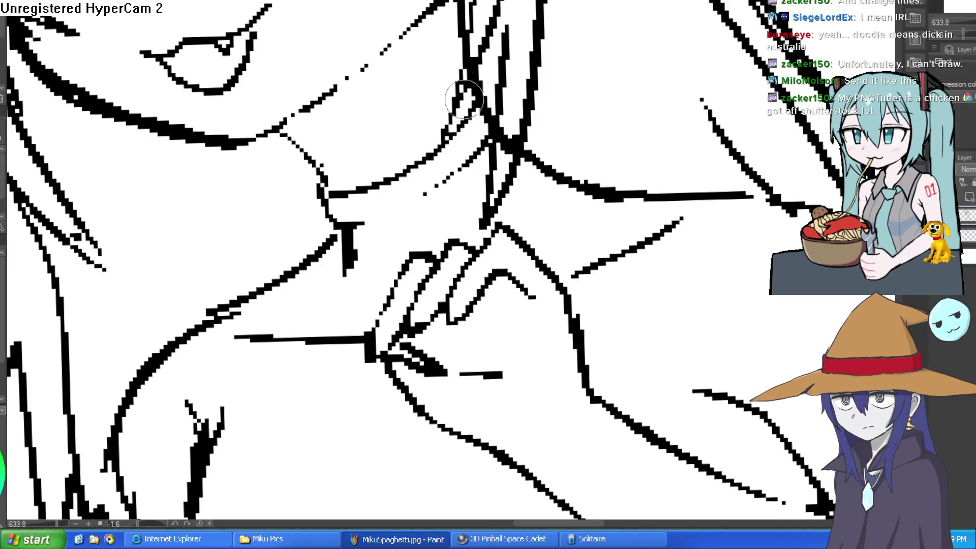
{"action": "left_click_drag", "start_coordinate": [354, 224], "coordinate": [446, 180]}
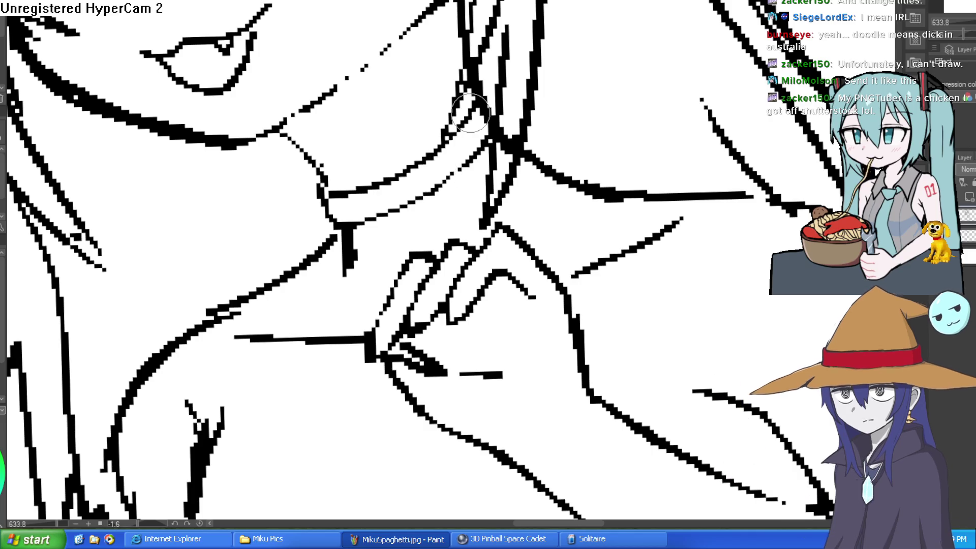
{"action": "left_click_drag", "start_coordinate": [470, 102], "coordinate": [475, 124]}
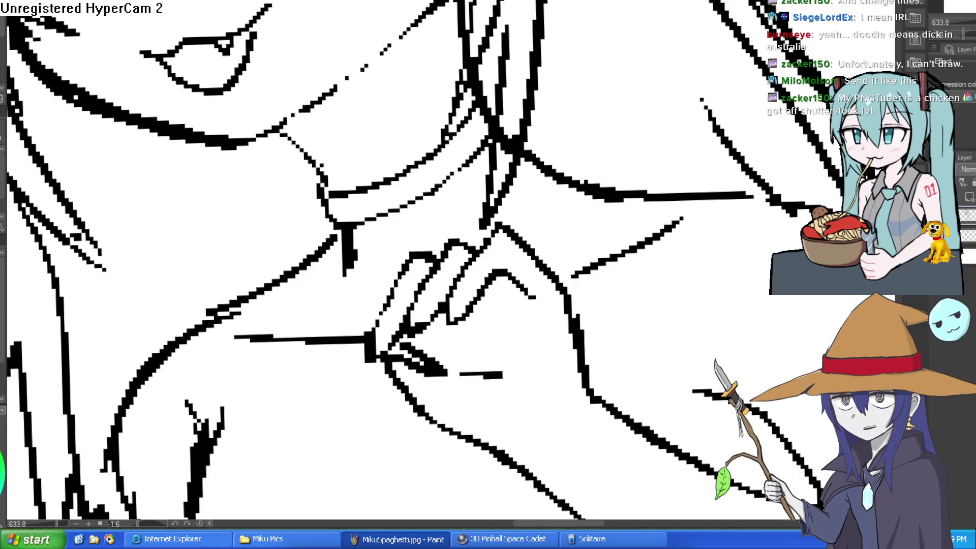
{"action": "left_click_drag", "start_coordinate": [737, 147], "coordinate": [733, 248]}
Step: Ink two strokes along the collar band
{"action": "scroll", "coordinate": [734, 248], "scroll_direction": "down", "scroll_amount": 5}
{"action": "scroll", "coordinate": [707, 239], "scroll_direction": "up", "scroll_amount": 5}
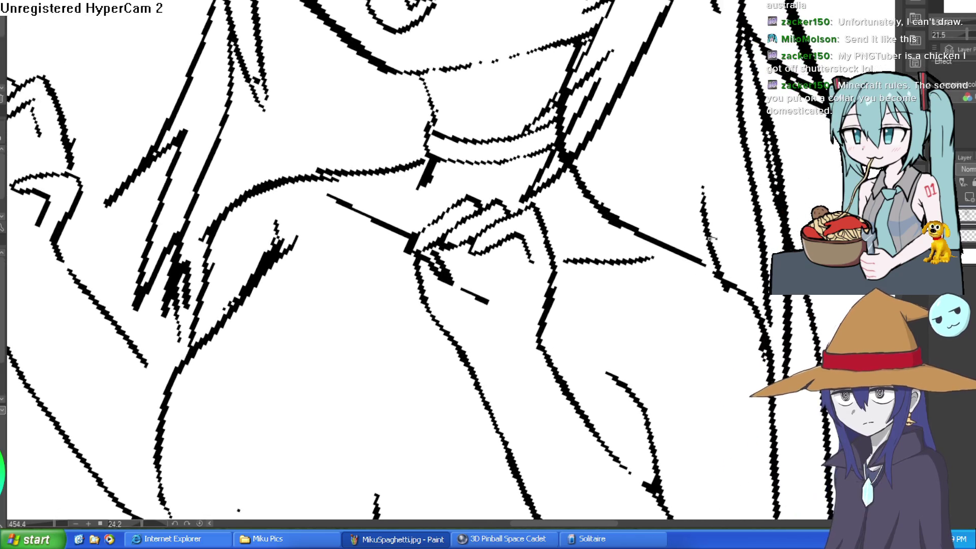
{"action": "scroll", "coordinate": [516, 168], "scroll_direction": "up", "scroll_amount": 2}
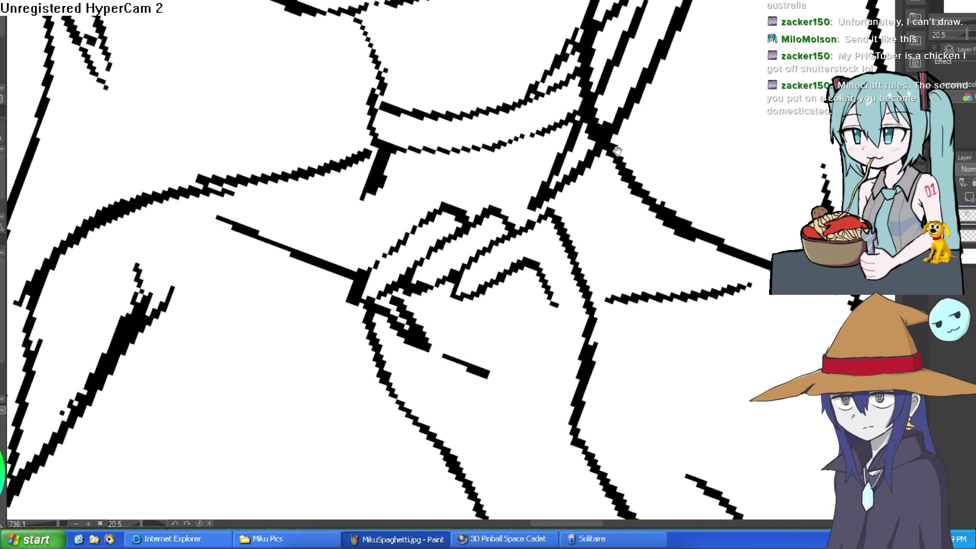
{"action": "mouse_move", "coordinate": [617, 151]}
{"action": "left_mouse_down"}
{"action": "mouse_move", "coordinate": [591, 90]}
{"action": "mouse_move", "coordinate": [582, 147]}
{"action": "left_mouse_up"}
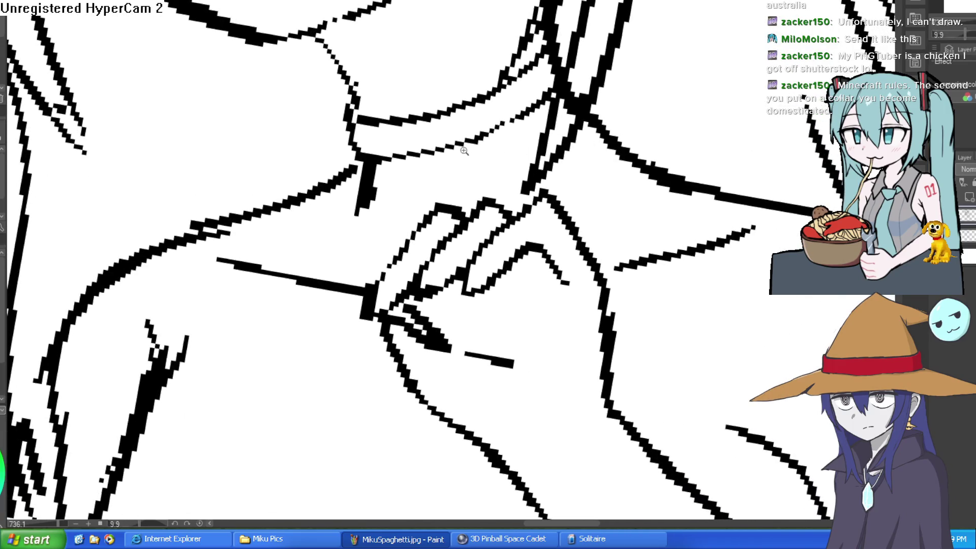
{"action": "left_click_drag", "start_coordinate": [458, 106], "coordinate": [533, 122]}
{"action": "left_click_drag", "start_coordinate": [460, 137], "coordinate": [529, 150]}
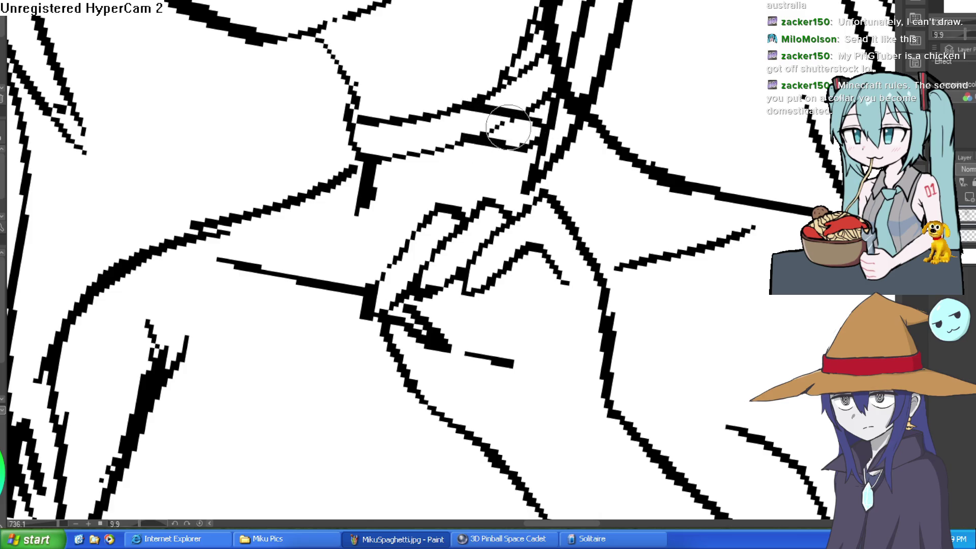
Step: Add hair strands falling along the right side of the neck
{"action": "scroll", "coordinate": [558, 119], "scroll_direction": "down", "scroll_amount": 5}
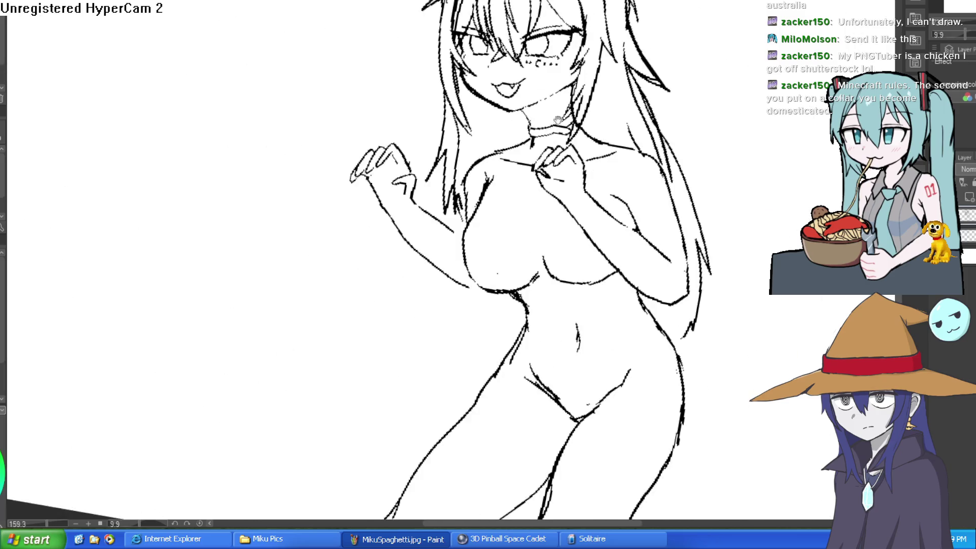
{"action": "scroll", "coordinate": [558, 119], "scroll_direction": "up", "scroll_amount": 5}
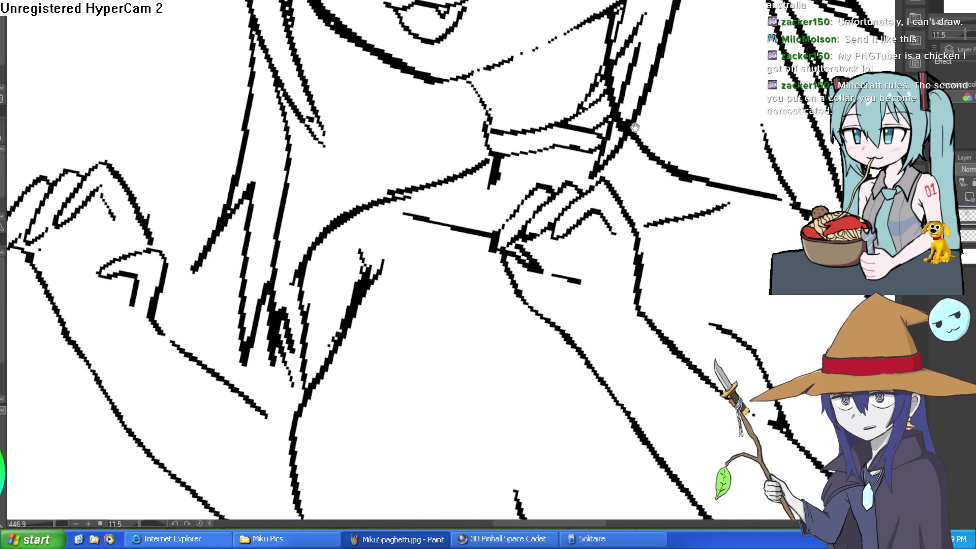
{"action": "left_click_drag", "start_coordinate": [635, 127], "coordinate": [586, 115]}
{"action": "scroll", "coordinate": [447, 66], "scroll_direction": "up", "scroll_amount": 1}
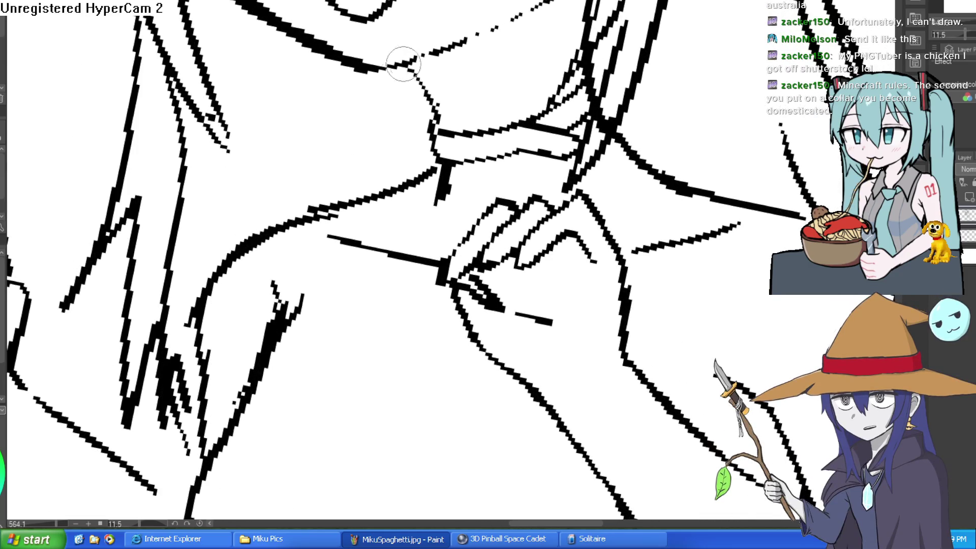
{"action": "scroll", "coordinate": [440, 131], "scroll_direction": "down", "scroll_amount": 5}
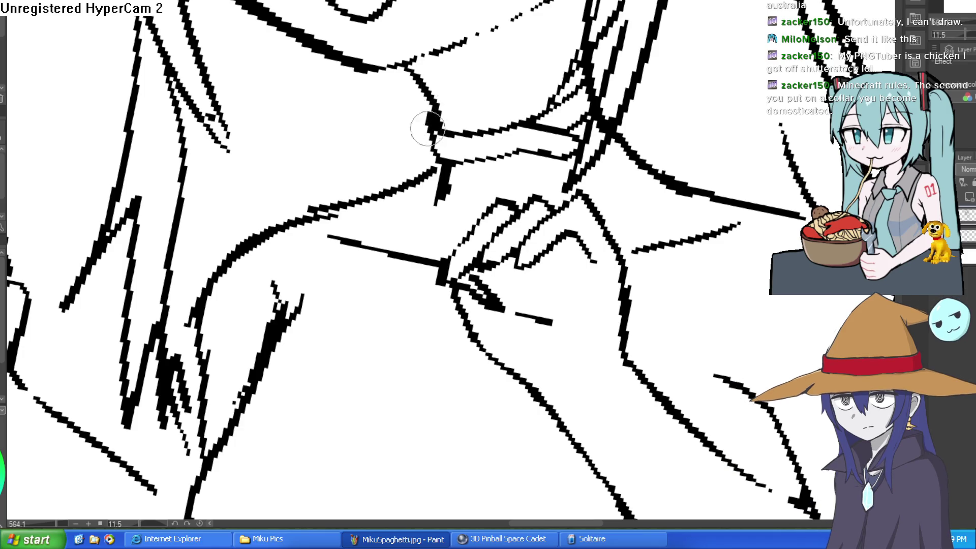
{"action": "scroll", "coordinate": [640, 132], "scroll_direction": "down", "scroll_amount": 3}
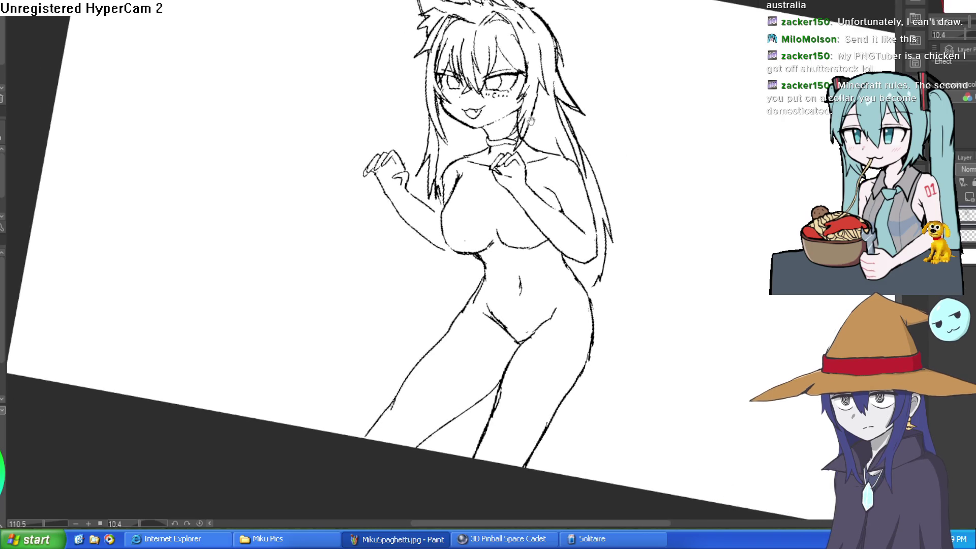
{"action": "scroll", "coordinate": [489, 124], "scroll_direction": "up", "scroll_amount": 3}
{"action": "scroll", "coordinate": [686, 104], "scroll_direction": "down", "scroll_amount": 4}
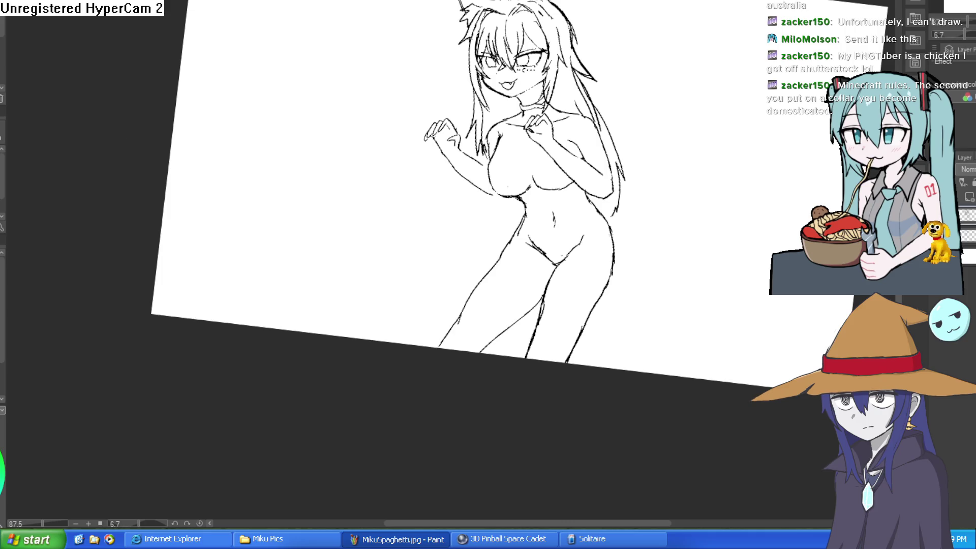
{"action": "scroll", "coordinate": [561, 80], "scroll_direction": "up", "scroll_amount": 4}
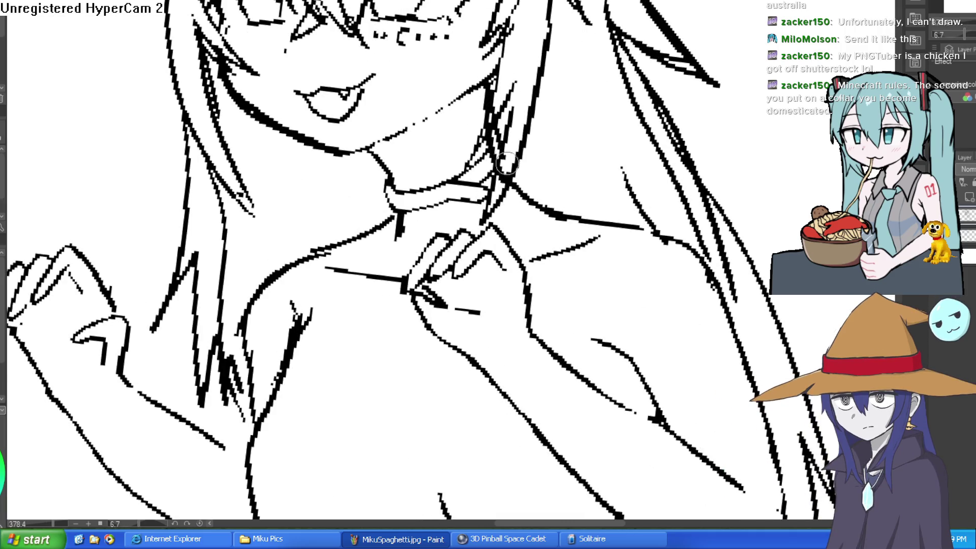
{"action": "mouse_move", "coordinate": [513, 167]}
{"action": "left_mouse_down"}
{"action": "mouse_move", "coordinate": [462, 131]}
{"action": "mouse_move", "coordinate": [524, 86]}
{"action": "mouse_move", "coordinate": [534, 124]}
{"action": "mouse_move", "coordinate": [468, 148]}
{"action": "mouse_move", "coordinate": [466, 166]}
{"action": "left_mouse_up"}
{"action": "scroll", "coordinate": [465, 143], "scroll_direction": "down", "scroll_amount": 3}
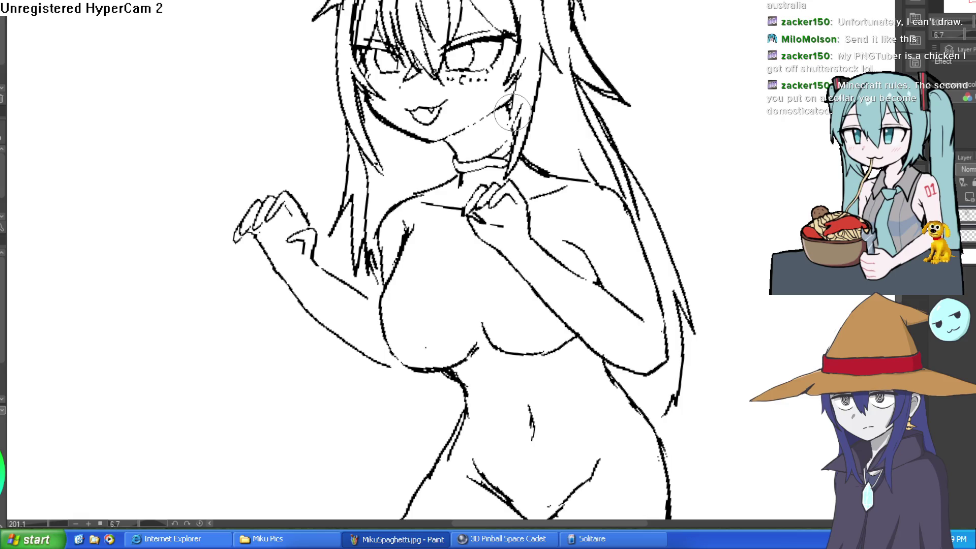
{"action": "scroll", "coordinate": [661, 132], "scroll_direction": "down", "scroll_amount": 3}
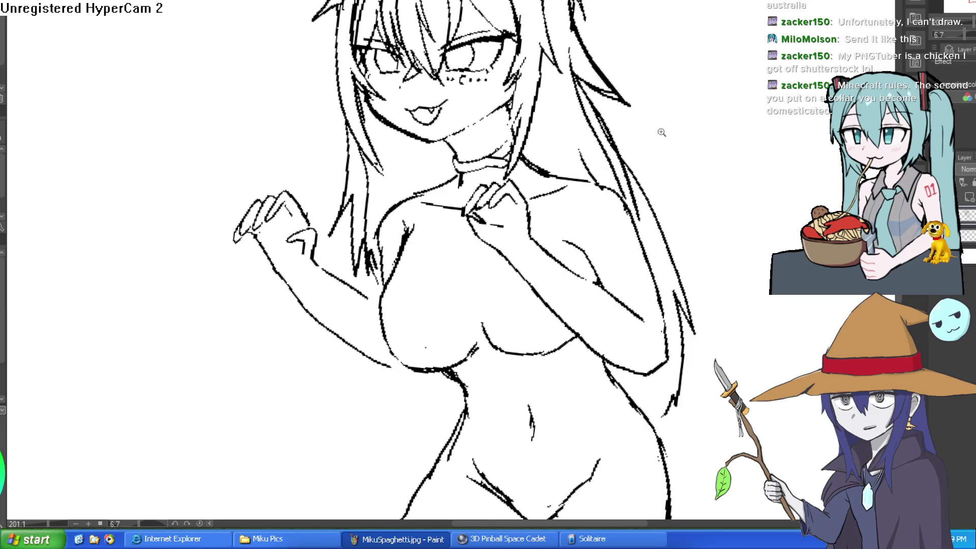
{"action": "mouse_move", "coordinate": [661, 132]}
{"action": "left_mouse_down"}
{"action": "mouse_move", "coordinate": [656, 159]}
{"action": "mouse_move", "coordinate": [649, 127]}
{"action": "mouse_move", "coordinate": [536, 82]}
{"action": "left_mouse_up"}
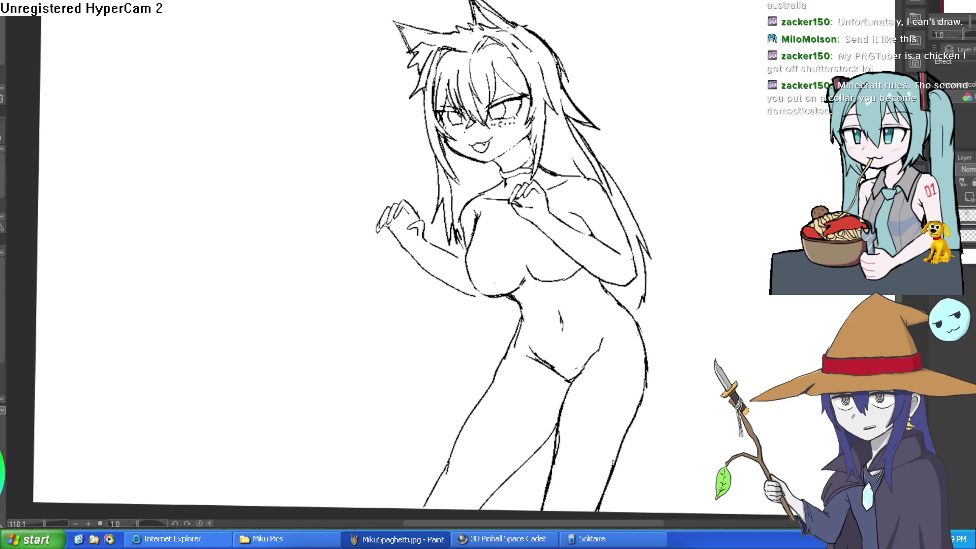
Step: Ink the left ear's outer edge and spiky fur strokes on the right ear
{"action": "scroll", "coordinate": [412, 7], "scroll_direction": "up", "scroll_amount": 4}
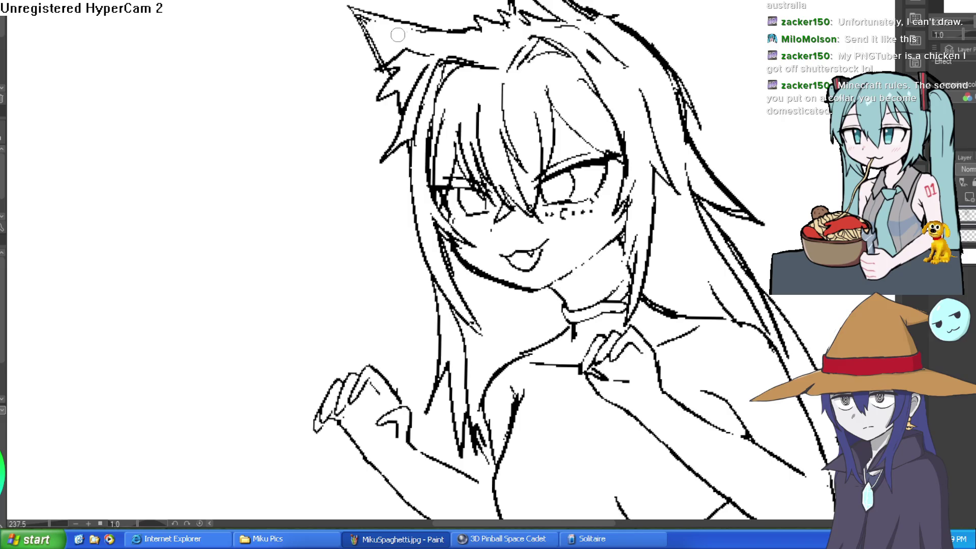
{"action": "left_click_drag", "start_coordinate": [413, 45], "coordinate": [357, 64]}
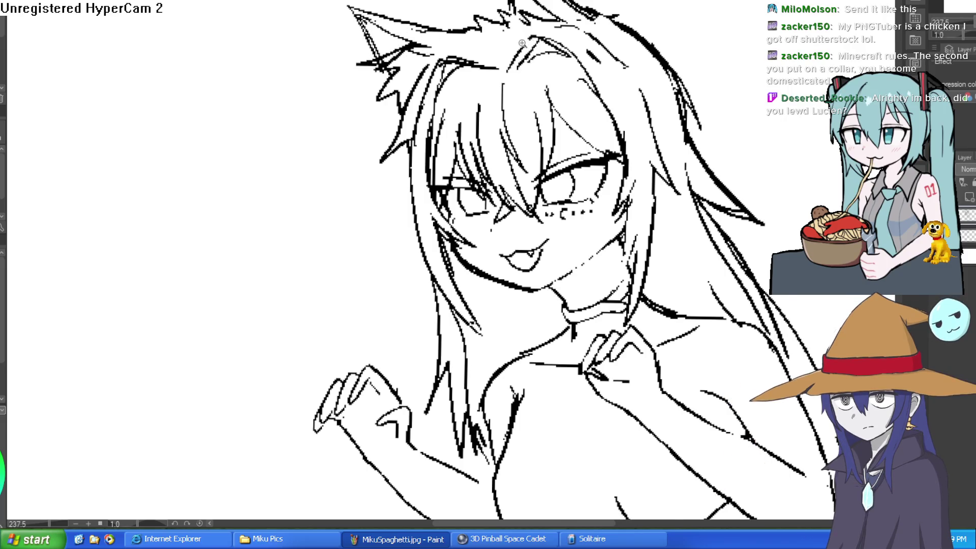
{"action": "scroll", "coordinate": [698, 130], "scroll_direction": "down", "scroll_amount": 3}
{"action": "left_click_drag", "start_coordinate": [698, 131], "coordinate": [681, 167]}
{"action": "scroll", "coordinate": [681, 168], "scroll_direction": "up", "scroll_amount": 4}
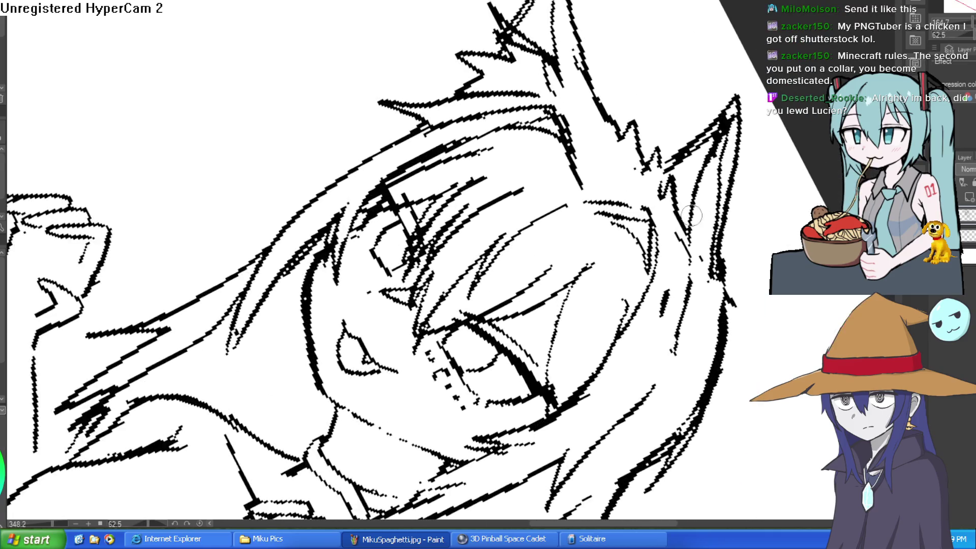
{"action": "mouse_move", "coordinate": [692, 239]}
{"action": "left_mouse_down"}
{"action": "mouse_move", "coordinate": [664, 120]}
{"action": "mouse_move", "coordinate": [642, 170]}
{"action": "left_mouse_up"}
{"action": "mouse_move", "coordinate": [661, 133]}
{"action": "left_mouse_down"}
{"action": "mouse_move", "coordinate": [643, 173]}
{"action": "mouse_move", "coordinate": [659, 64]}
{"action": "mouse_move", "coordinate": [643, 96]}
{"action": "mouse_move", "coordinate": [625, 91]}
{"action": "left_mouse_up"}
Step: Sketch a long curved tail line down the figure's right side
{"action": "scroll", "coordinate": [653, 158], "scroll_direction": "down", "scroll_amount": 5}
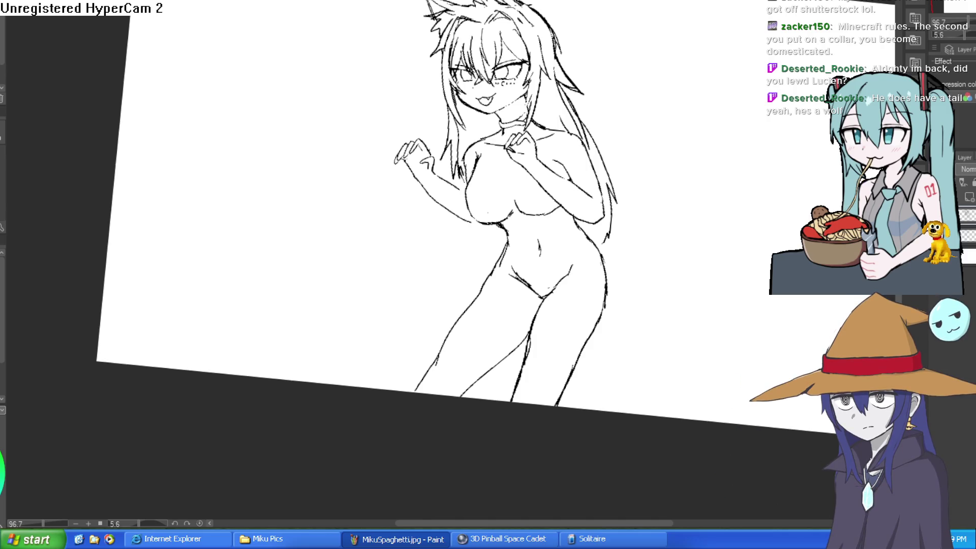
{"action": "scroll", "coordinate": [603, 11], "scroll_direction": "up", "scroll_amount": 3}
{"action": "mouse_move", "coordinate": [572, 13]}
{"action": "left_mouse_down"}
{"action": "mouse_move", "coordinate": [632, 119]}
{"action": "mouse_move", "coordinate": [648, 264]}
{"action": "mouse_move", "coordinate": [622, 310]}
{"action": "left_mouse_up"}
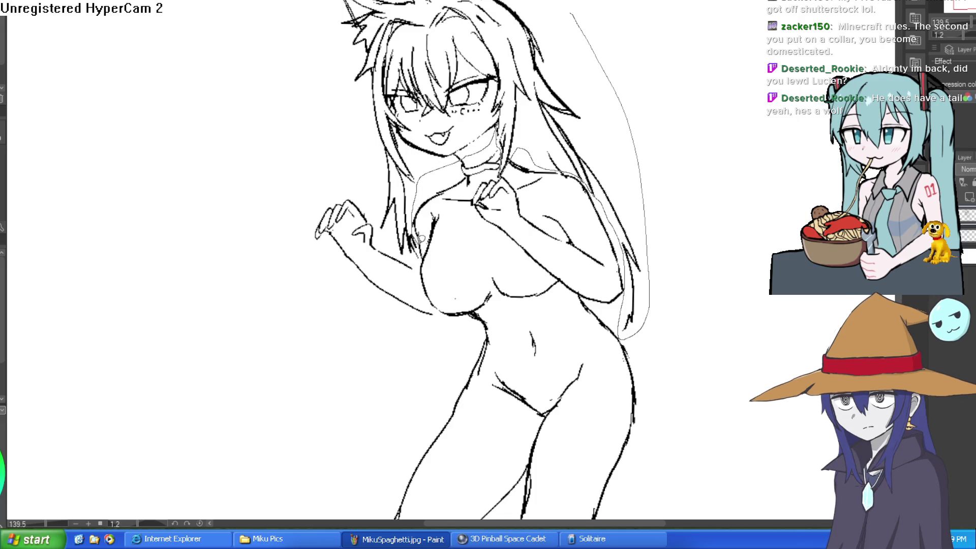
Step: Lasso the head and hair, then tilt and shift them slightly with Ctrl+T
{"action": "mouse_move", "coordinate": [377, 201]}
{"action": "left_mouse_down"}
{"action": "mouse_move", "coordinate": [299, 53]}
{"action": "mouse_move", "coordinate": [406, 30]}
{"action": "mouse_move", "coordinate": [518, 39]}
{"action": "mouse_move", "coordinate": [574, 106]}
{"action": "left_mouse_up"}
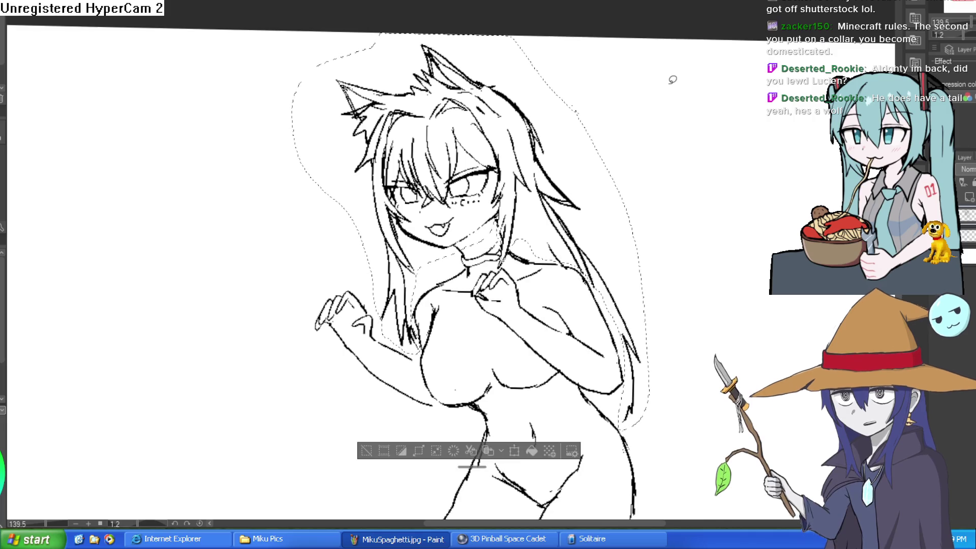
{"action": "key", "text": "ctrl+t"}
{"action": "left_click_drag", "start_coordinate": [539, 187], "coordinate": [543, 201]}
{"action": "left_click", "coordinate": [435, 459]}
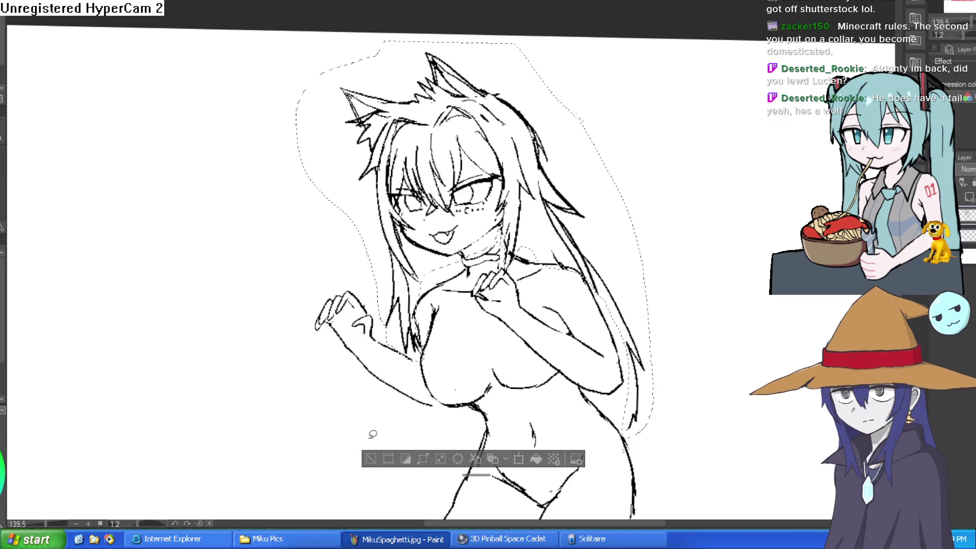
Step: Zoom and rotate the canvas through several angles to inspect the adjusted head
{"action": "scroll", "coordinate": [445, 315], "scroll_direction": "up", "scroll_amount": 4}
{"action": "scroll", "coordinate": [445, 315], "scroll_direction": "down", "scroll_amount": 1}
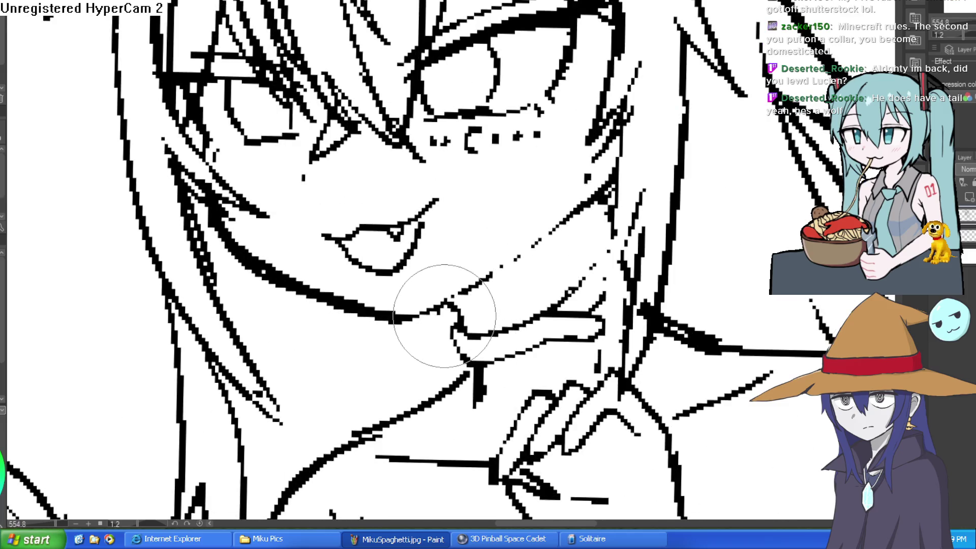
{"action": "scroll", "coordinate": [489, 294], "scroll_direction": "down", "scroll_amount": 1}
{"action": "left_click_drag", "start_coordinate": [490, 294], "coordinate": [467, 233]}
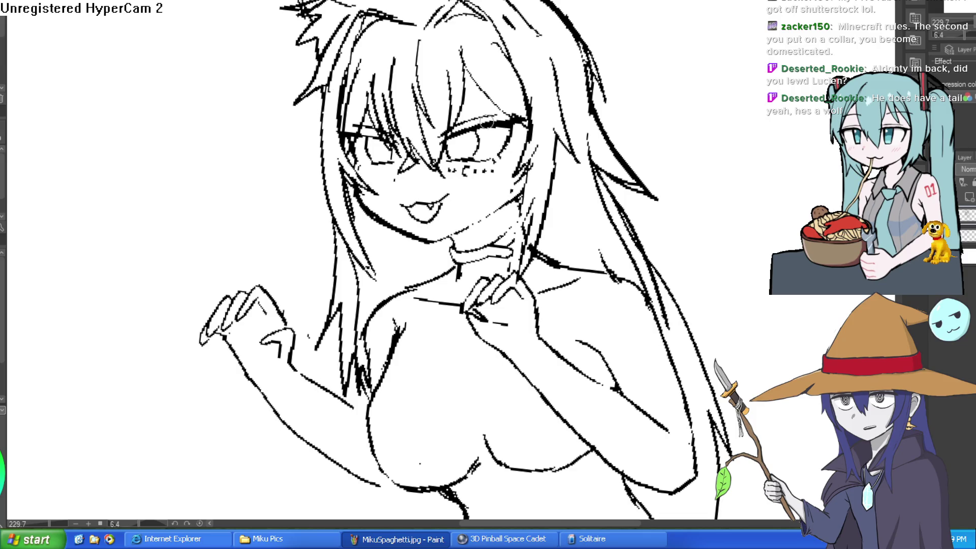
{"action": "left_click_drag", "start_coordinate": [487, 124], "coordinate": [549, 131]}
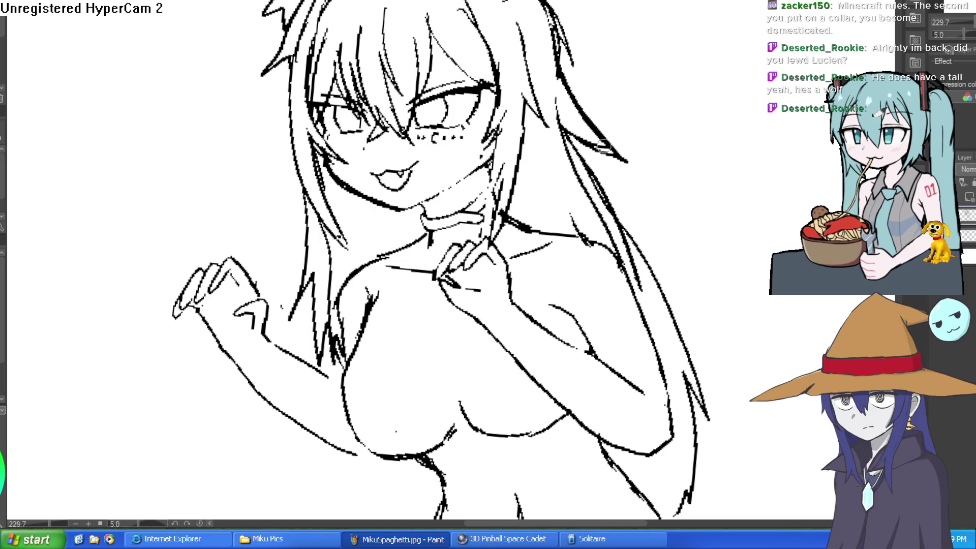
{"action": "mouse_move", "coordinate": [718, 319]}
{"action": "left_mouse_down"}
{"action": "mouse_move", "coordinate": [676, 399]}
{"action": "mouse_move", "coordinate": [519, 149]}
{"action": "left_mouse_up"}
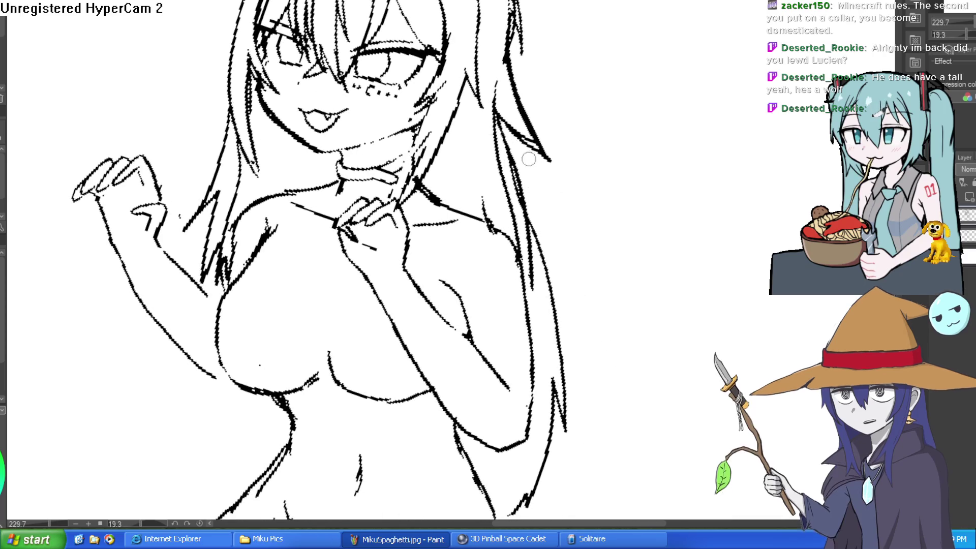
{"action": "scroll", "coordinate": [543, 173], "scroll_direction": "up", "scroll_amount": 3}
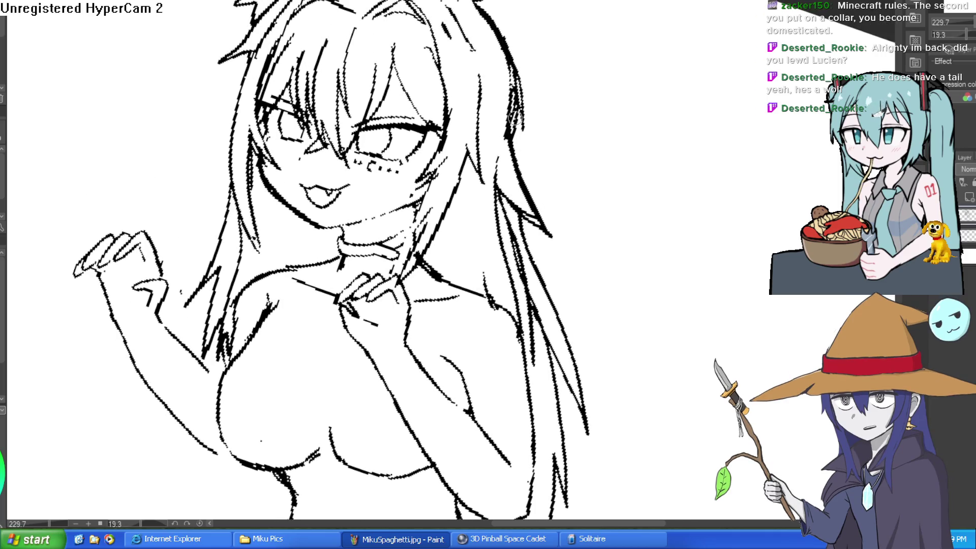
{"action": "mouse_move", "coordinate": [532, 27]}
{"action": "left_mouse_down"}
{"action": "mouse_move", "coordinate": [406, 46]}
{"action": "mouse_move", "coordinate": [285, 94]}
{"action": "left_mouse_up"}
{"action": "mouse_move", "coordinate": [201, 219]}
{"action": "left_mouse_down"}
{"action": "mouse_move", "coordinate": [254, 162]}
{"action": "mouse_move", "coordinate": [508, 66]}
{"action": "mouse_move", "coordinate": [621, 101]}
{"action": "left_mouse_up"}
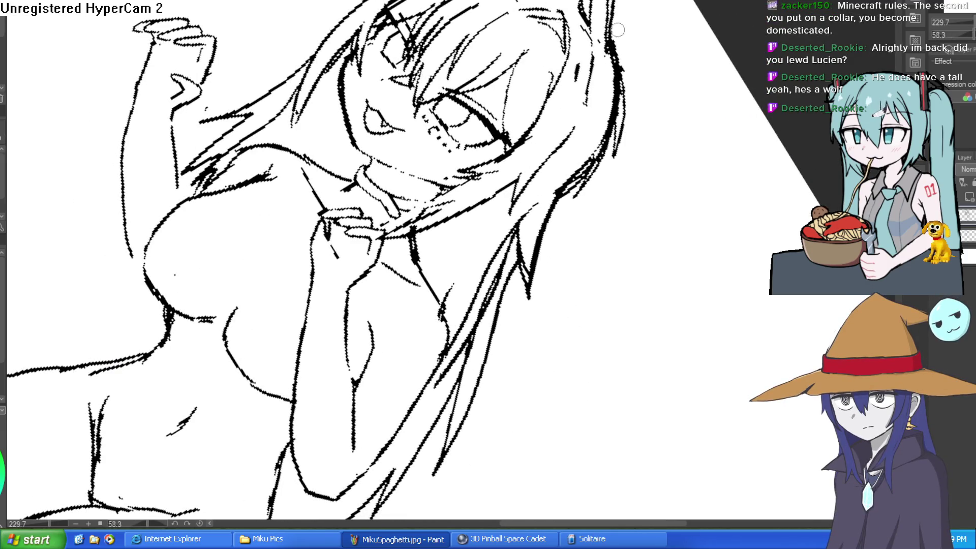
{"action": "mouse_move", "coordinate": [616, 29]}
{"action": "left_mouse_down"}
{"action": "mouse_move", "coordinate": [554, 68]}
{"action": "mouse_move", "coordinate": [553, 141]}
{"action": "mouse_move", "coordinate": [565, 103]}
{"action": "left_mouse_up"}
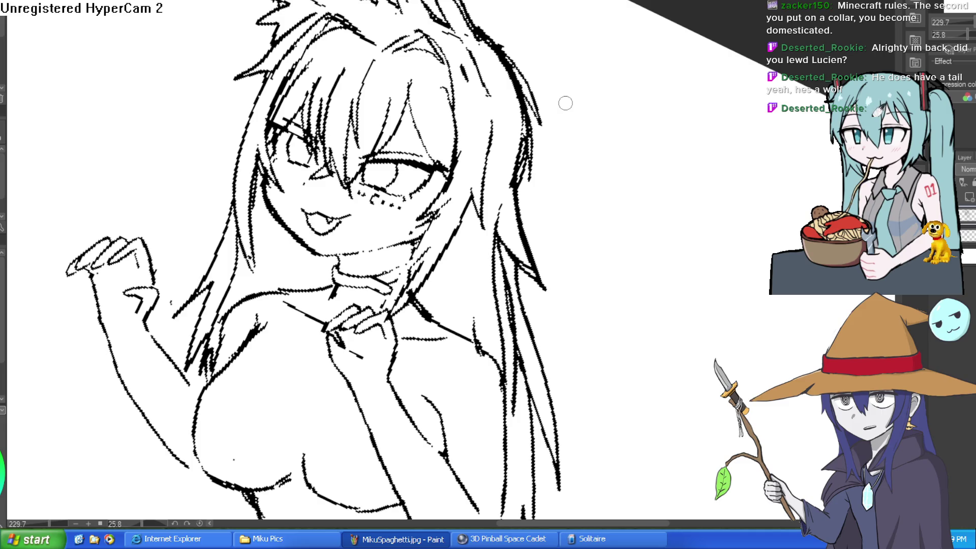
{"action": "scroll", "coordinate": [599, 227], "scroll_direction": "down", "scroll_amount": 5}
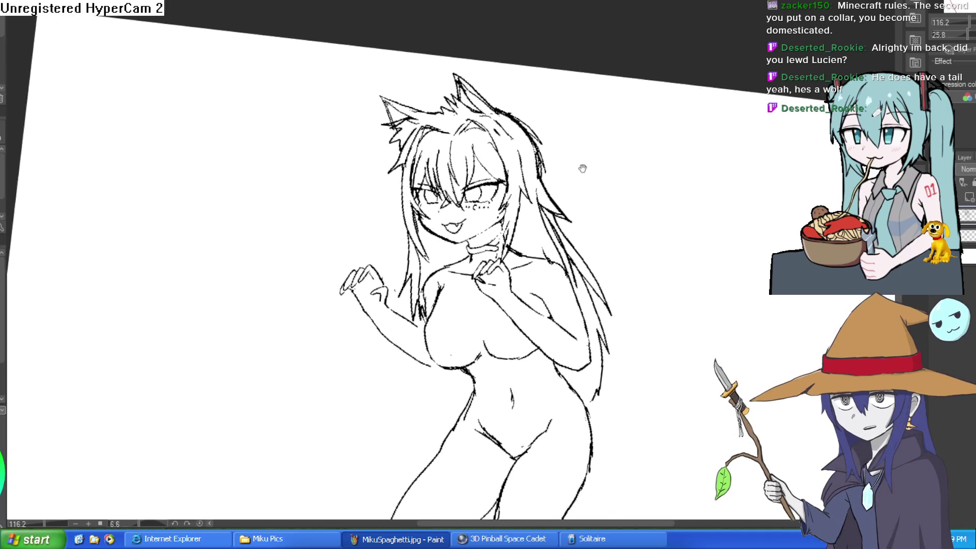
Step: Zoom in, rotate the view steeply, and add two lines defining the neck
{"action": "scroll", "coordinate": [582, 168], "scroll_direction": "up", "scroll_amount": 8}
{"action": "left_click_drag", "start_coordinate": [540, 266], "coordinate": [508, 185]}
{"action": "key", "text": "ctrl+z"}
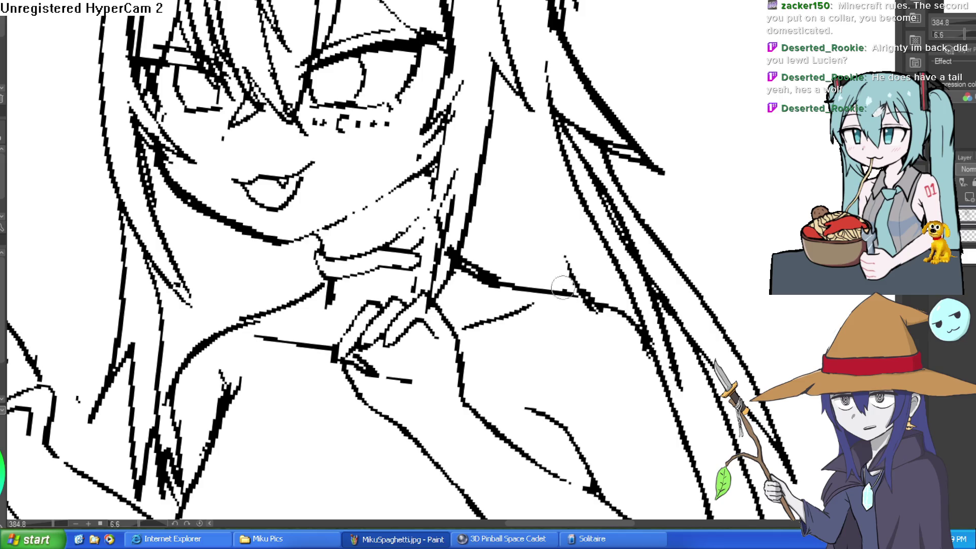
{"action": "left_click_drag", "start_coordinate": [568, 287], "coordinate": [528, 188]}
{"action": "left_click_drag", "start_coordinate": [717, 222], "coordinate": [673, 222]}
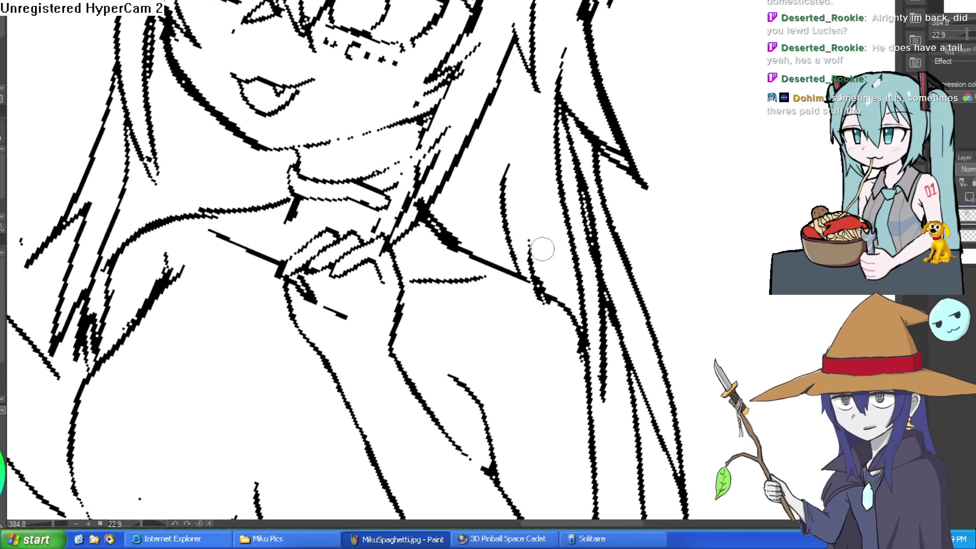
{"action": "left_click_drag", "start_coordinate": [691, 176], "coordinate": [692, 216]}
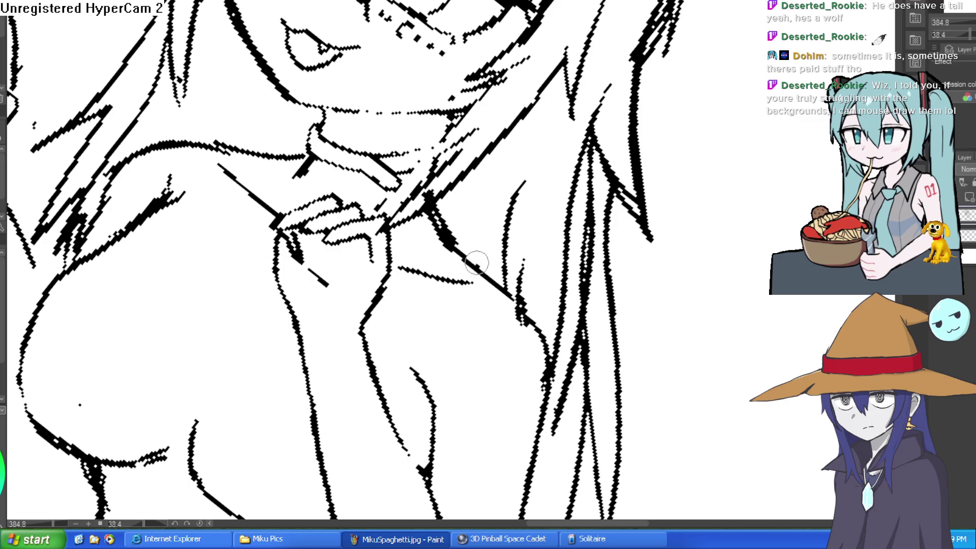
{"action": "mouse_move", "coordinate": [478, 259]}
{"action": "left_mouse_down"}
{"action": "mouse_move", "coordinate": [416, 153]}
{"action": "mouse_move", "coordinate": [231, 233]}
{"action": "mouse_move", "coordinate": [197, 203]}
{"action": "left_mouse_up"}
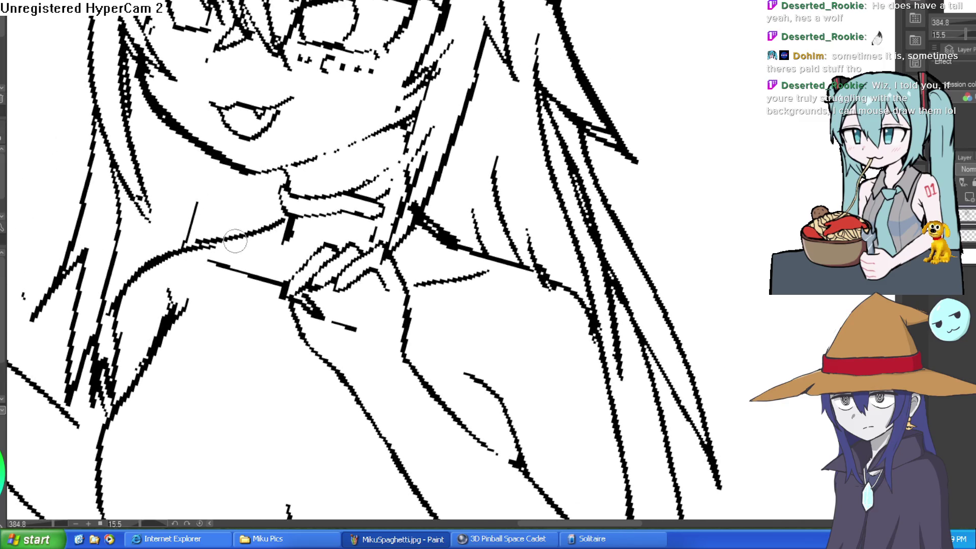
{"action": "left_click_drag", "start_coordinate": [226, 239], "coordinate": [243, 195]}
Step: Try and undo a stroke along the left hair edge, then re-tilt the view
{"action": "scroll", "coordinate": [241, 176], "scroll_direction": "down", "scroll_amount": 5}
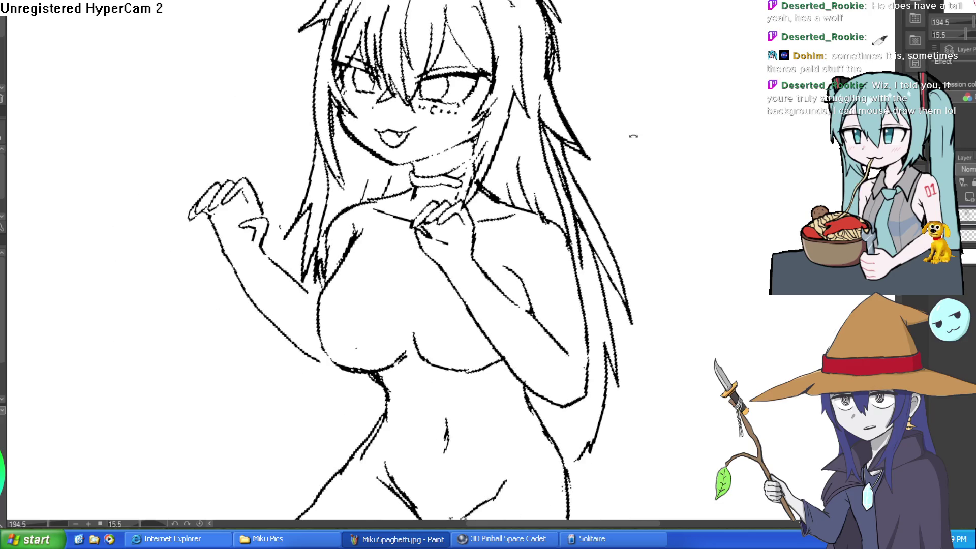
{"action": "left_click_drag", "start_coordinate": [632, 136], "coordinate": [647, 105]}
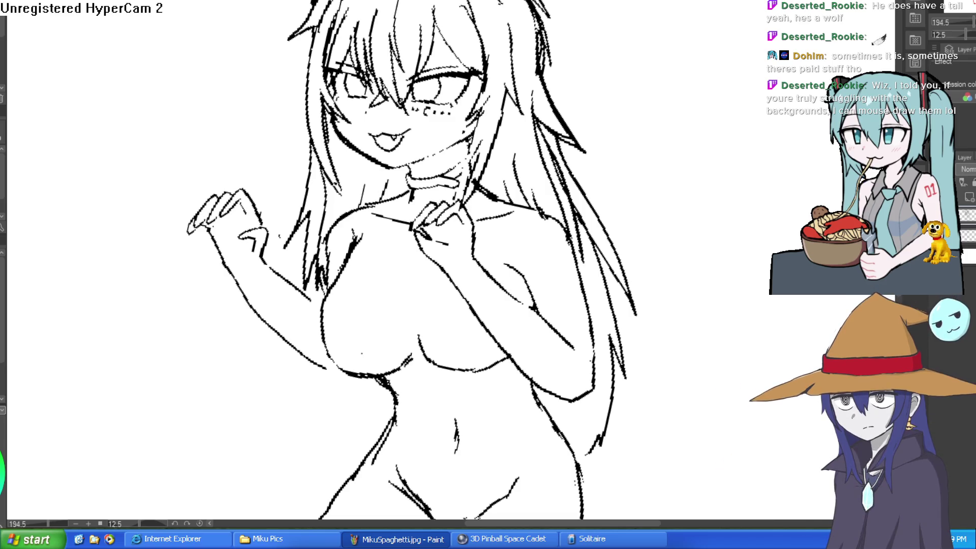
{"action": "left_click_drag", "start_coordinate": [305, 111], "coordinate": [270, 170]}
{"action": "key", "text": "ctrl+z"}
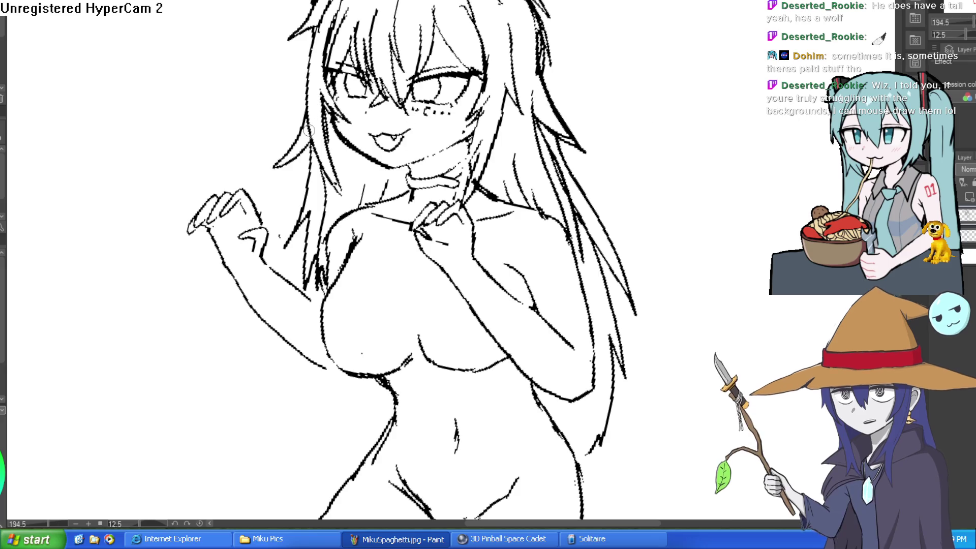
{"action": "scroll", "coordinate": [541, 94], "scroll_direction": "down", "scroll_amount": 3}
{"action": "mouse_move", "coordinate": [541, 94]}
{"action": "left_mouse_down"}
{"action": "mouse_move", "coordinate": [582, 91]}
{"action": "mouse_move", "coordinate": [578, 84]}
{"action": "left_mouse_up"}
{"action": "scroll", "coordinate": [578, 84], "scroll_direction": "up", "scroll_amount": 3}
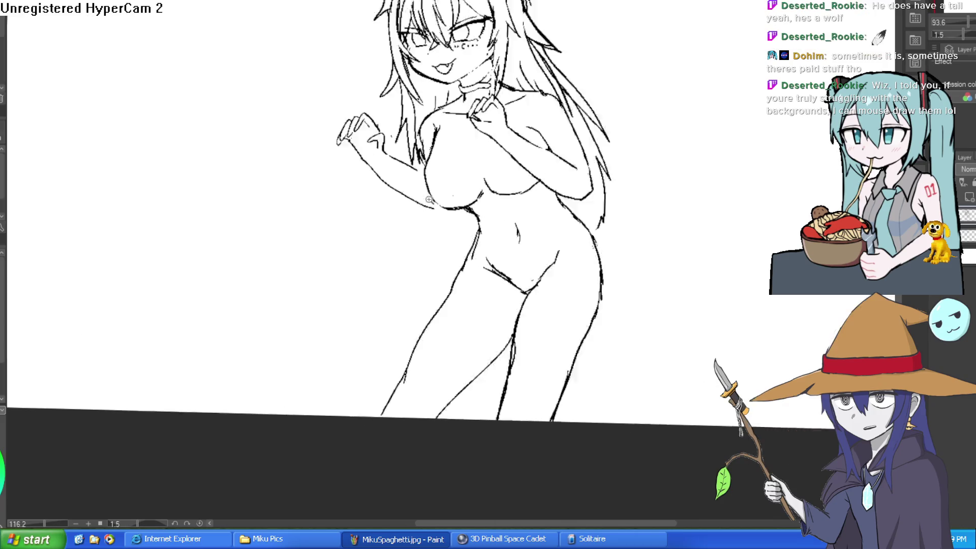
{"action": "left_click_drag", "start_coordinate": [714, 173], "coordinate": [702, 165]}
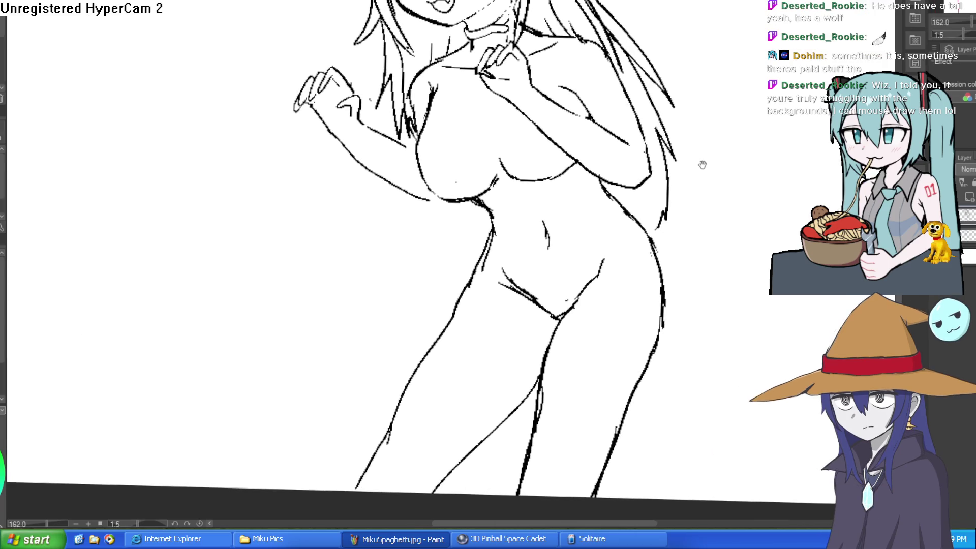
{"action": "left_click_drag", "start_coordinate": [748, 123], "coordinate": [703, 228]}
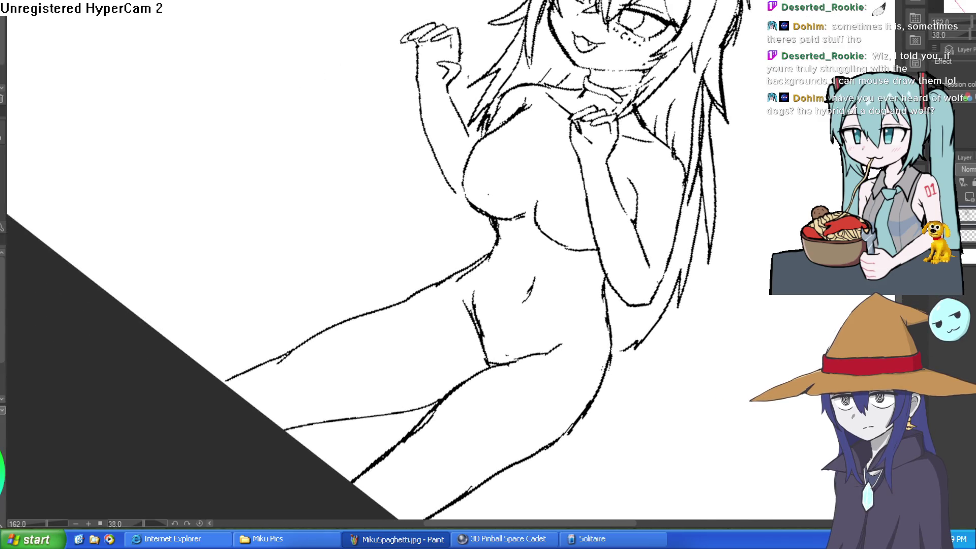
{"action": "mouse_move", "coordinate": [568, 94]}
{"action": "left_mouse_down"}
{"action": "mouse_move", "coordinate": [350, 79]}
{"action": "mouse_move", "coordinate": [220, 152]}
{"action": "mouse_move", "coordinate": [381, 77]}
{"action": "mouse_move", "coordinate": [369, 93]}
{"action": "left_mouse_up"}
{"action": "scroll", "coordinate": [350, 79], "scroll_direction": "up", "scroll_amount": 3}
Step: Free-transform the lassoed raised left hand onto the arm's tip and deselect it
{"action": "key", "text": "ctrl+t"}
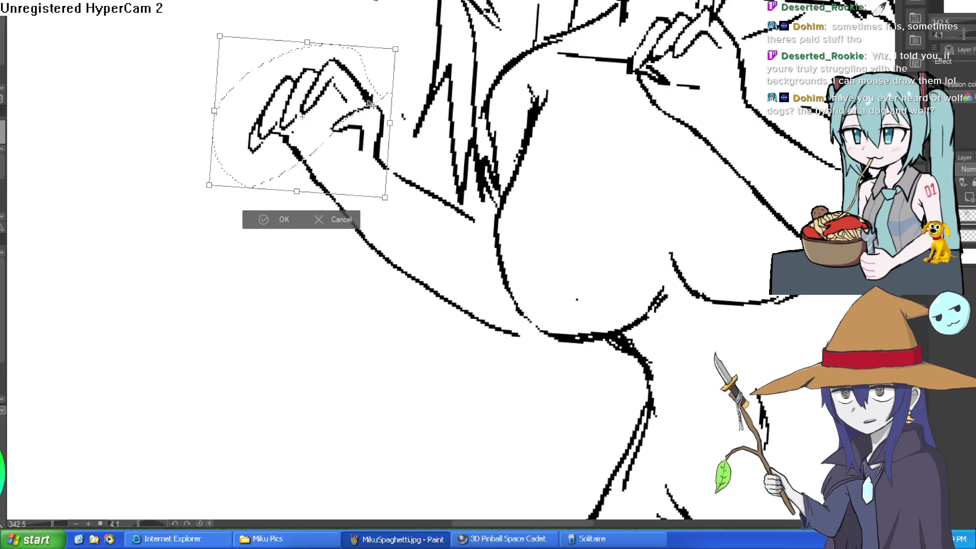
{"action": "left_click", "coordinate": [277, 220]}
{"action": "left_click", "coordinate": [198, 222]}
{"action": "scroll", "coordinate": [148, 185], "scroll_direction": "down", "scroll_amount": 2}
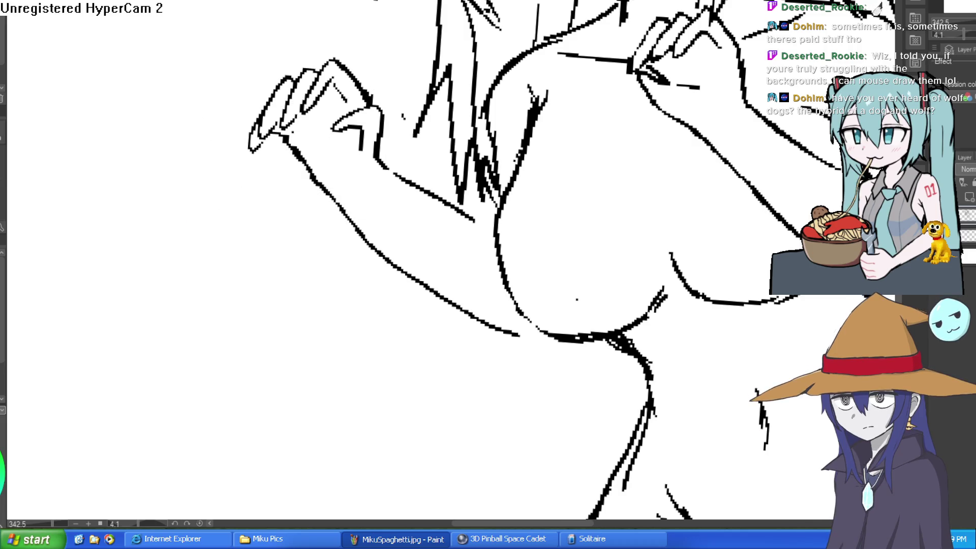
{"action": "scroll", "coordinate": [371, 140], "scroll_direction": "up", "scroll_amount": 3}
Step: Switch to the eraser and reset the view rotation to upright
{"action": "key", "text": "e"}
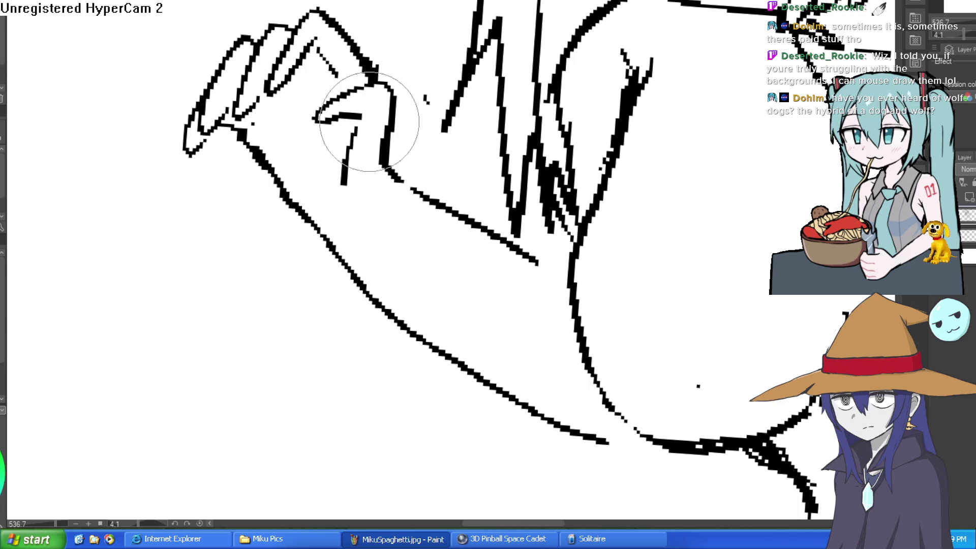
{"action": "scroll", "coordinate": [374, 124], "scroll_direction": "down", "scroll_amount": 3}
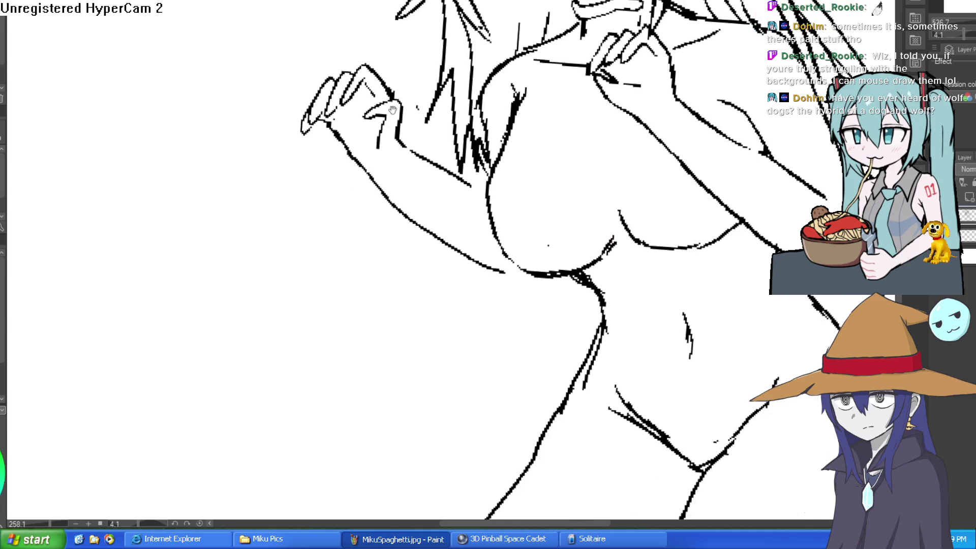
{"action": "scroll", "coordinate": [458, 152], "scroll_direction": "up", "scroll_amount": 1}
{"action": "scroll", "coordinate": [508, 140], "scroll_direction": "up", "scroll_amount": 1}
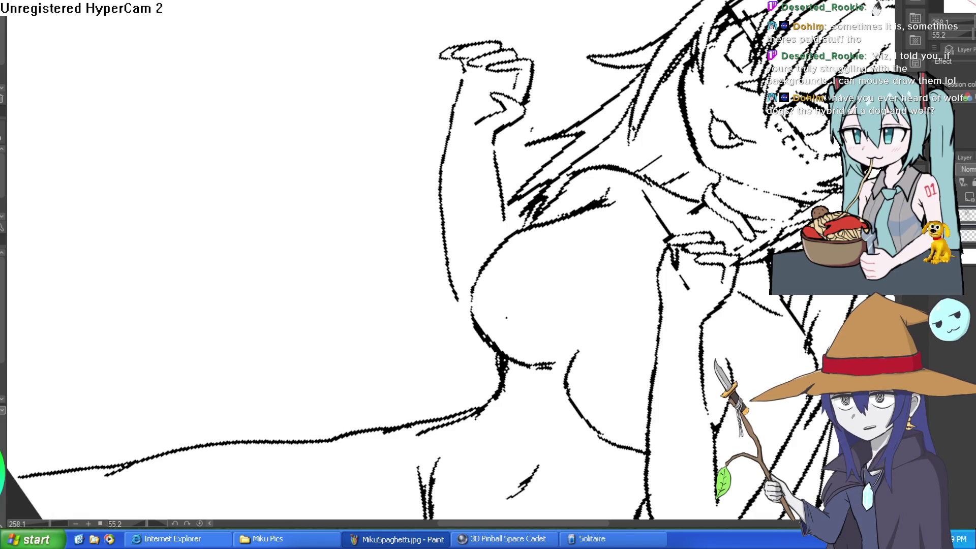
{"action": "key", "text": "ctrl+@"}
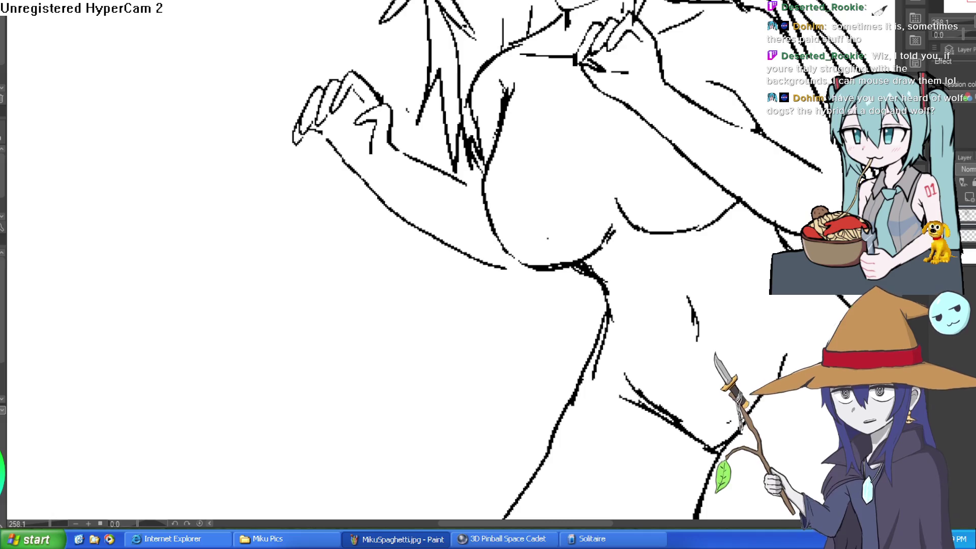
{"action": "scroll", "coordinate": [718, 220], "scroll_direction": "down", "scroll_amount": 5}
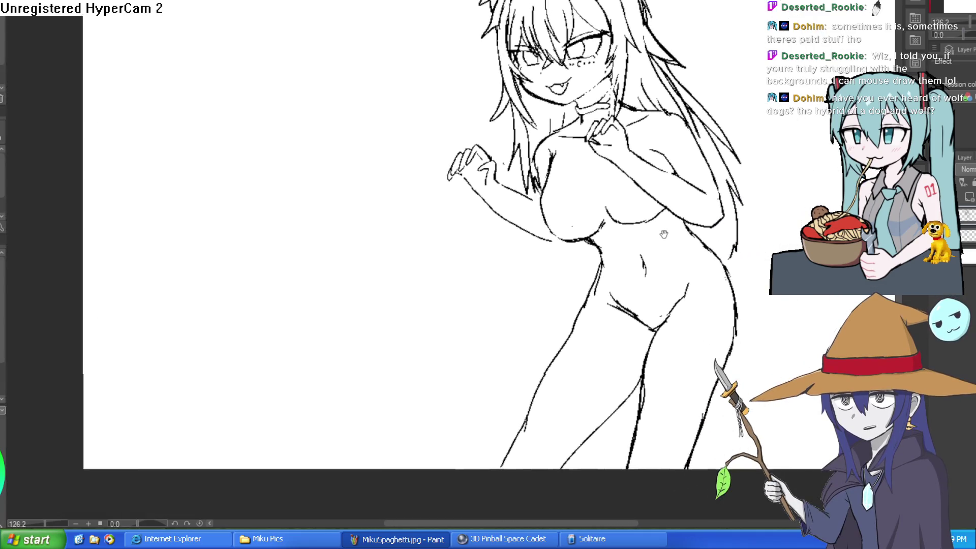
Step: Pan the canvas to bring the whole upper figure into view
{"action": "mouse_move", "coordinate": [719, 220]}
{"action": "left_mouse_down"}
{"action": "mouse_move", "coordinate": [701, 238]}
{"action": "mouse_move", "coordinate": [712, 214]}
{"action": "mouse_move", "coordinate": [697, 203]}
{"action": "mouse_move", "coordinate": [695, 216]}
{"action": "mouse_move", "coordinate": [827, 113]}
{"action": "left_mouse_up"}
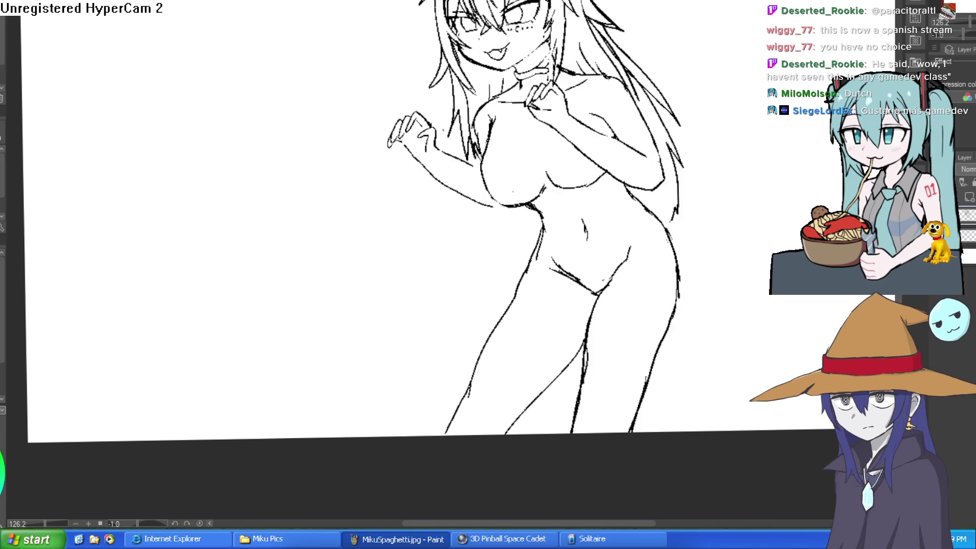
Step: Check the new cat ears at 100% with a horizontal flip, then zoom in on the chest
{"action": "key", "text": "ctrl+alt+0"}
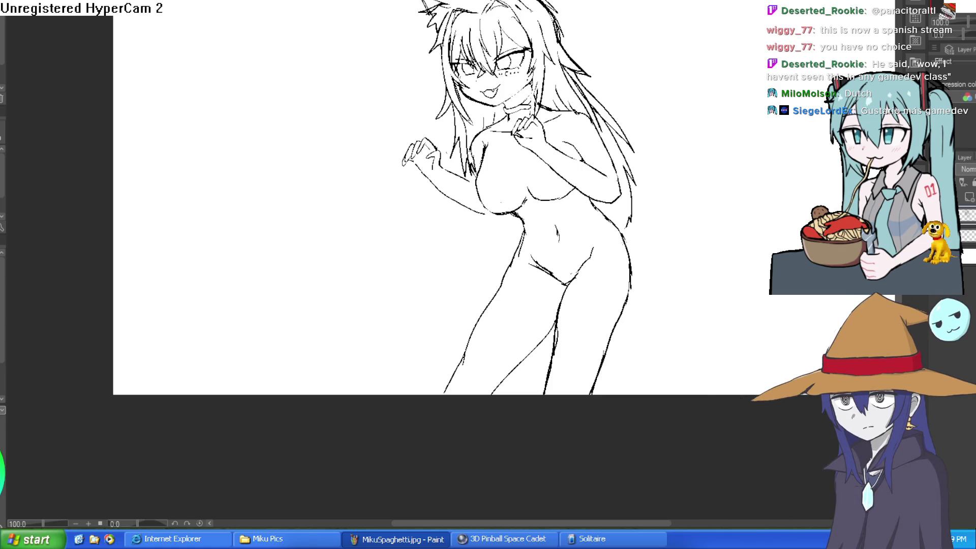
{"action": "scroll", "coordinate": [391, 243], "scroll_direction": "up", "scroll_amount": 1}
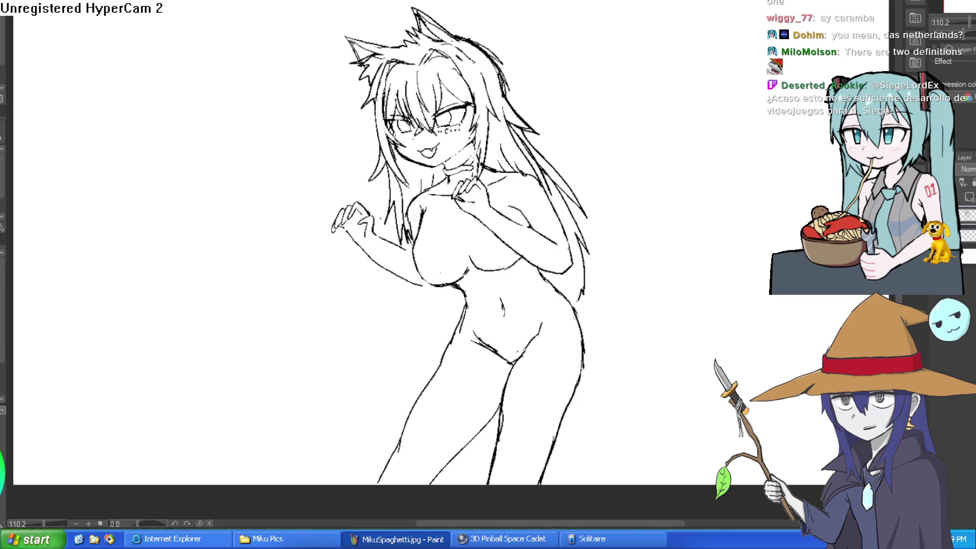
{"action": "key", "text": "ctrl+alt+0"}
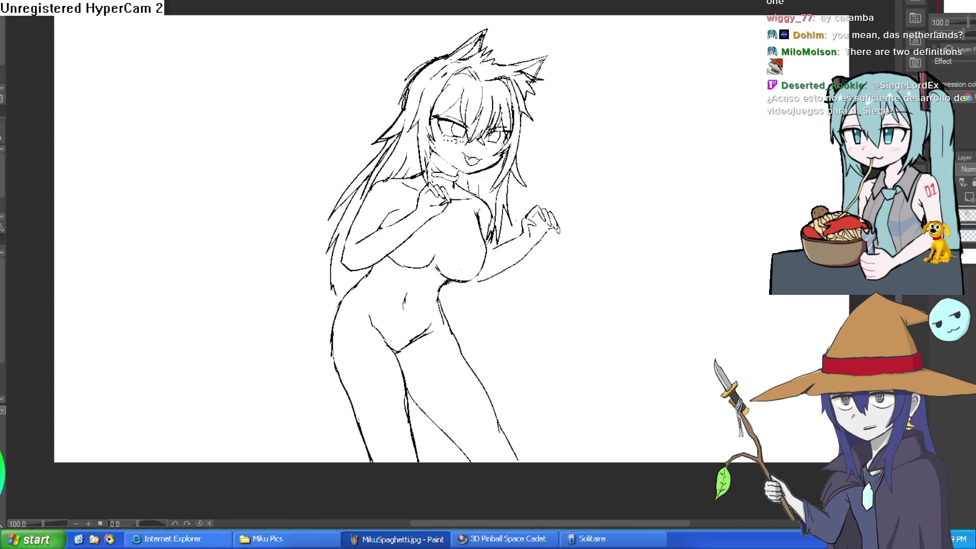
{"action": "key", "text": "h"}
{"action": "key", "text": "h"}
{"action": "key", "text": "h"}
{"action": "key", "text": "h"}
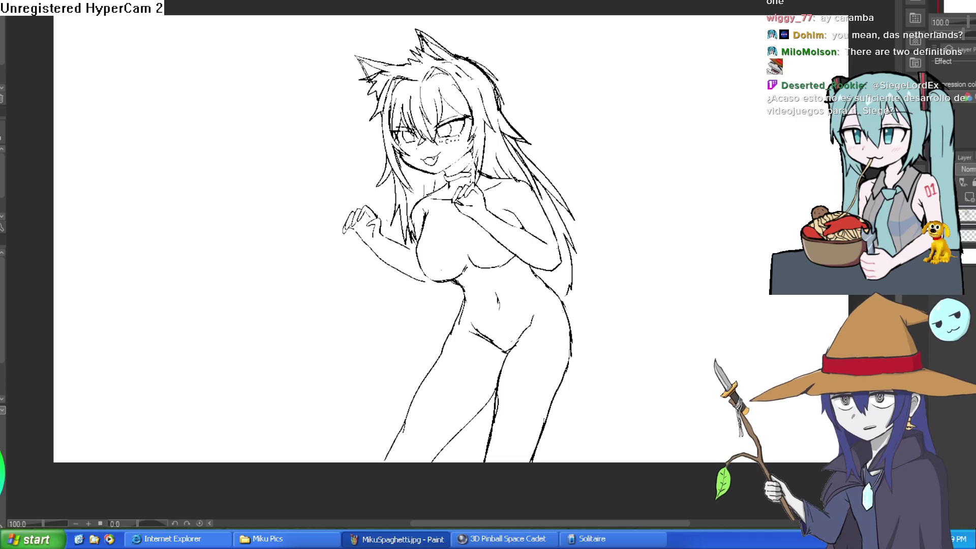
{"action": "scroll", "coordinate": [675, 218], "scroll_direction": "up", "scroll_amount": 5}
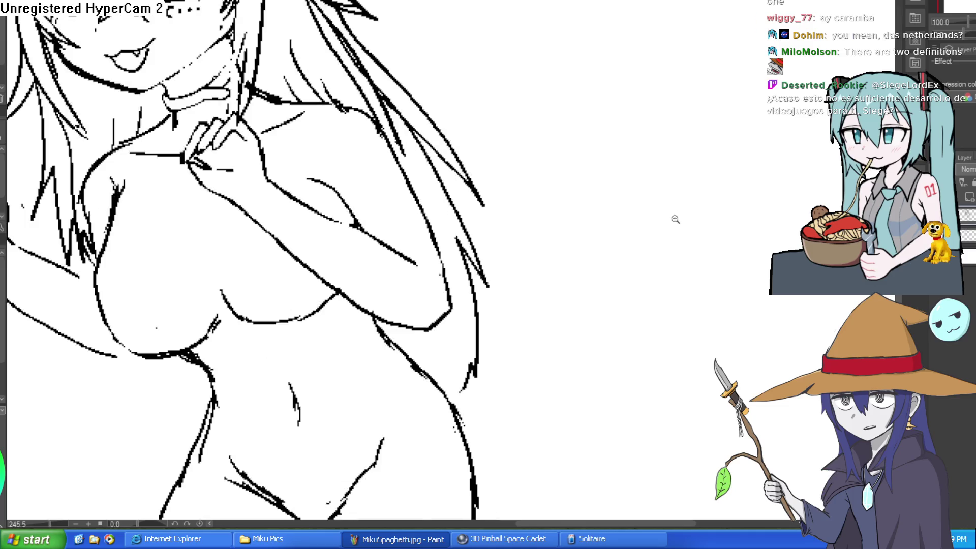
Step: Pan across the torso and sweep a long wavy tail line from the hip toward the upper right
{"action": "scroll", "coordinate": [680, 233], "scroll_direction": "down", "scroll_amount": 4}
{"action": "scroll", "coordinate": [669, 207], "scroll_direction": "up", "scroll_amount": 1}
{"action": "left_click_drag", "start_coordinate": [678, 206], "coordinate": [665, 253]}
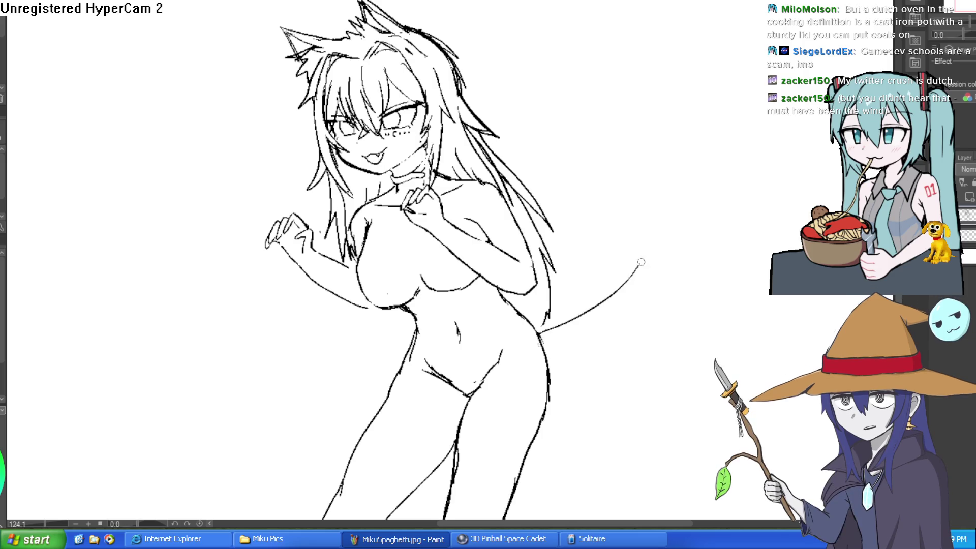
{"action": "mouse_move", "coordinate": [539, 310]}
{"action": "left_mouse_down"}
{"action": "mouse_move", "coordinate": [624, 199]}
{"action": "mouse_move", "coordinate": [708, 158]}
{"action": "mouse_move", "coordinate": [705, 169]}
{"action": "left_mouse_up"}
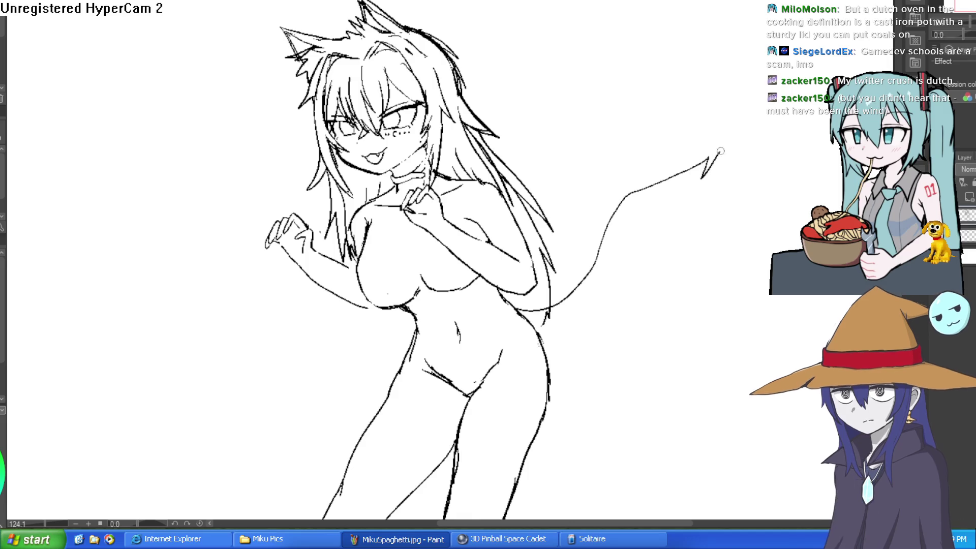
Step: Redraw the tail from the hip with jagged tufts at its tip and a cleaned hip join
{"action": "key", "text": "ctrl+z"}
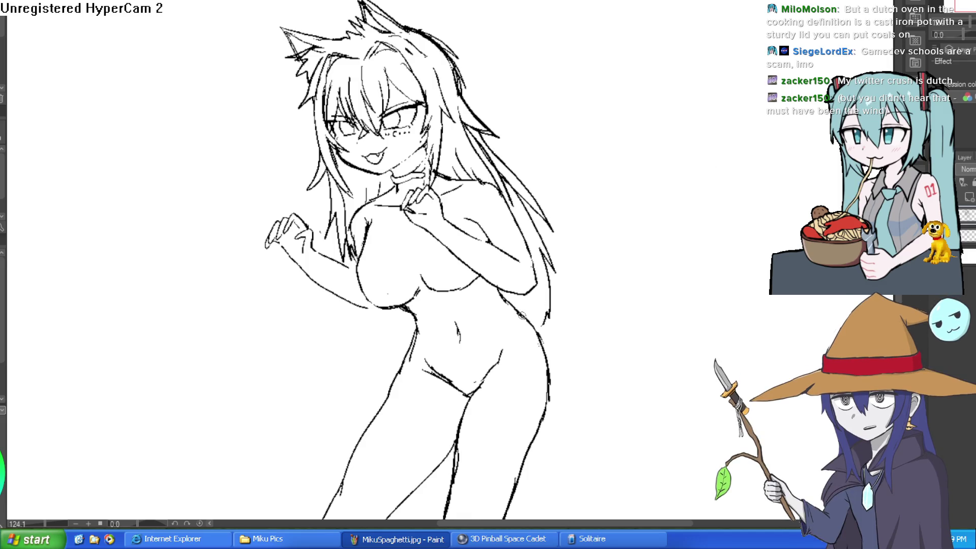
{"action": "mouse_move", "coordinate": [523, 312]}
{"action": "left_mouse_down"}
{"action": "mouse_move", "coordinate": [590, 270]}
{"action": "mouse_move", "coordinate": [675, 141]}
{"action": "mouse_move", "coordinate": [686, 159]}
{"action": "mouse_move", "coordinate": [667, 263]}
{"action": "mouse_move", "coordinate": [646, 287]}
{"action": "mouse_move", "coordinate": [653, 282]}
{"action": "mouse_move", "coordinate": [598, 327]}
{"action": "mouse_move", "coordinate": [529, 324]}
{"action": "left_mouse_up"}
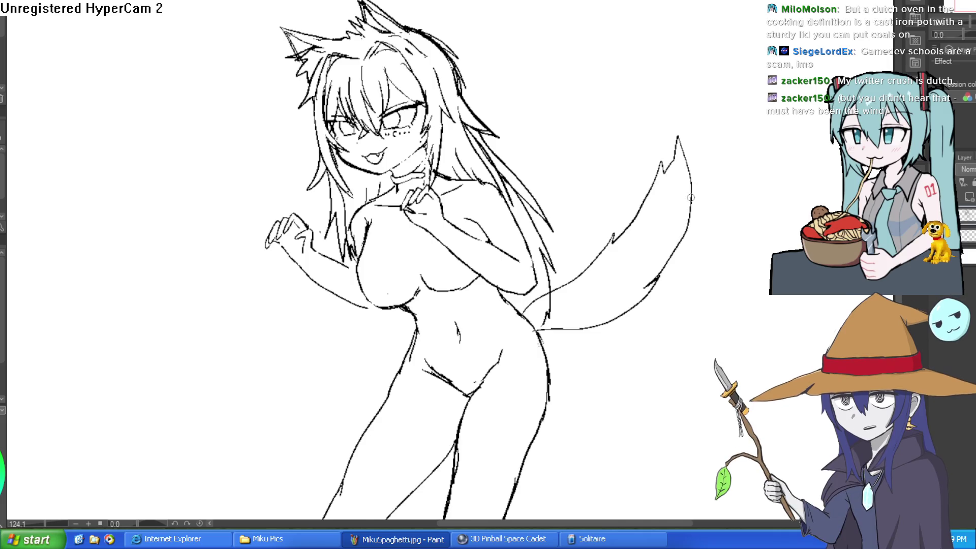
{"action": "mouse_move", "coordinate": [703, 146]}
{"action": "left_mouse_down"}
{"action": "mouse_move", "coordinate": [692, 181]}
{"action": "mouse_move", "coordinate": [686, 172]}
{"action": "left_mouse_up"}
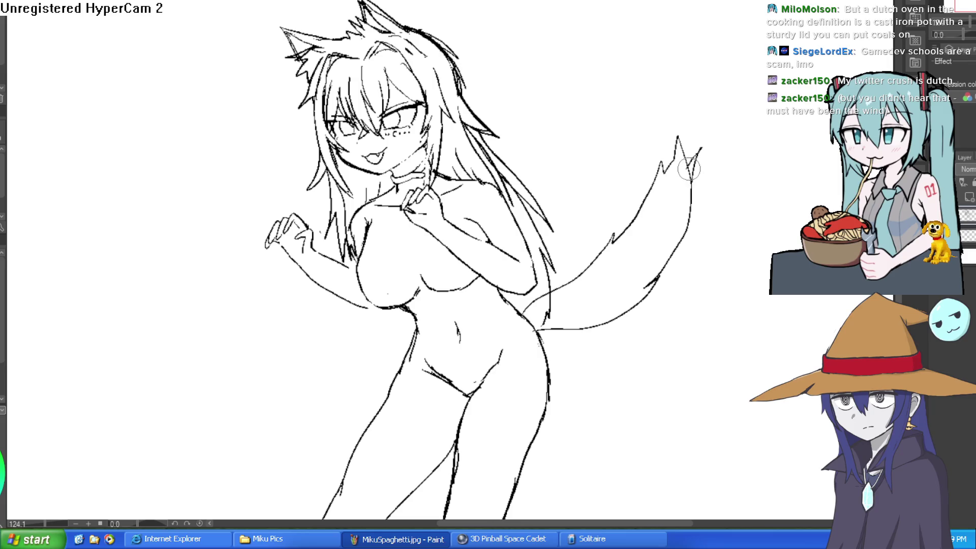
{"action": "mouse_move", "coordinate": [545, 315]}
{"action": "left_mouse_down"}
{"action": "mouse_move", "coordinate": [549, 292]}
{"action": "mouse_move", "coordinate": [549, 320]}
{"action": "mouse_move", "coordinate": [528, 308]}
{"action": "left_mouse_up"}
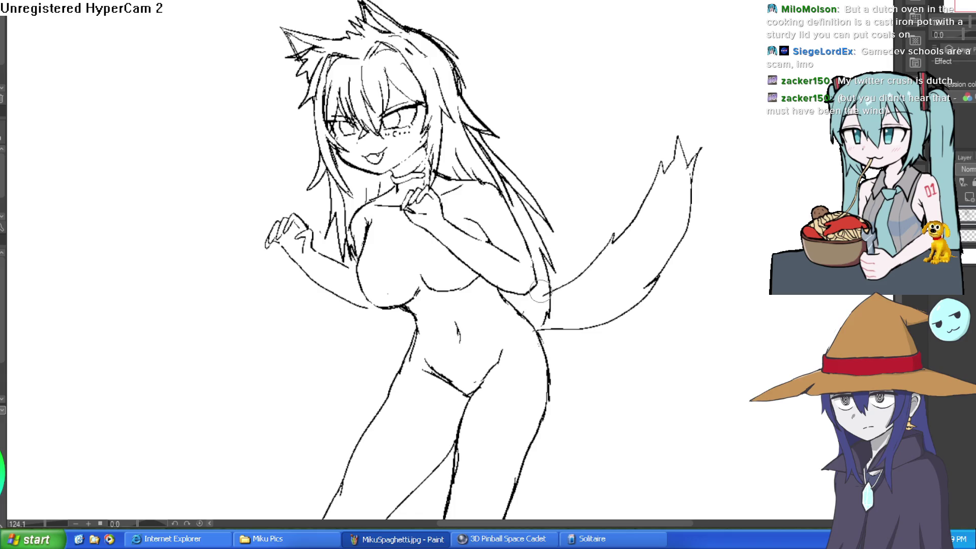
Step: Reset the view to 100%, zoom in, and redraw the right leg's outer contour darker
{"action": "key", "text": "ctrl+0"}
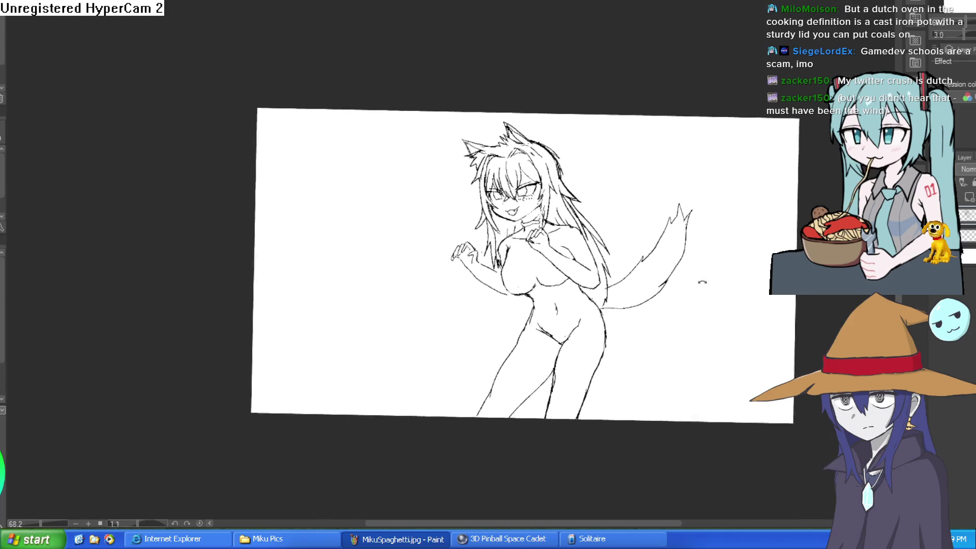
{"action": "key", "text": "ctrl+alt+0"}
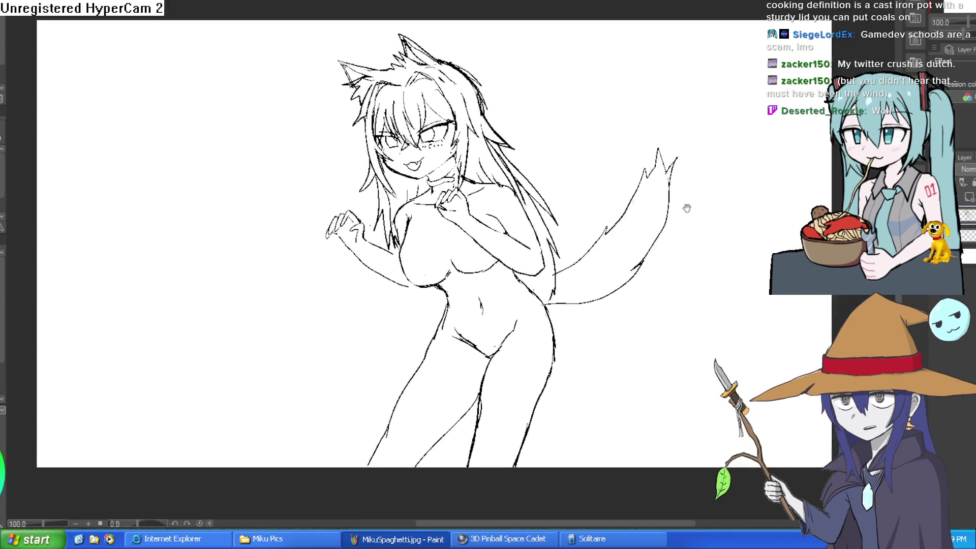
{"action": "scroll", "coordinate": [610, 251], "scroll_direction": "up", "scroll_amount": 5}
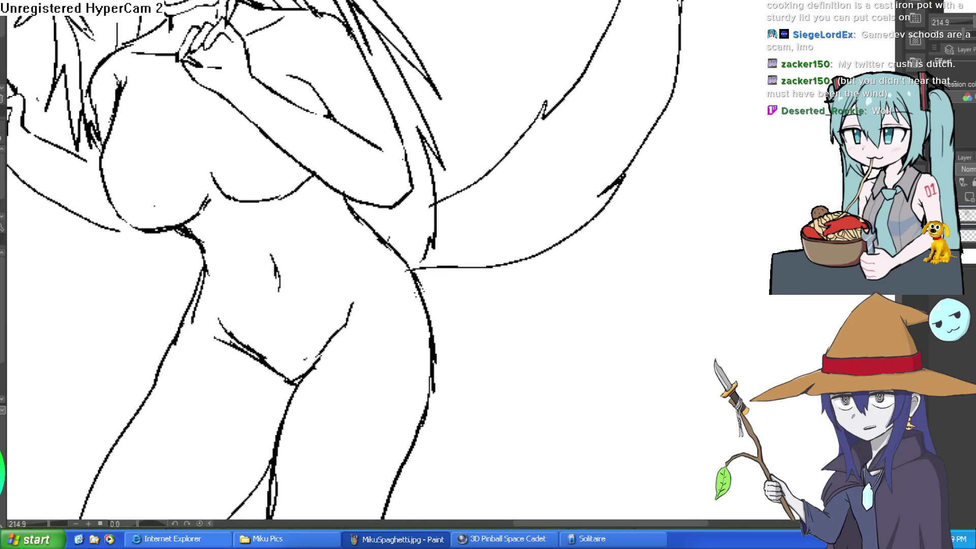
{"action": "scroll", "coordinate": [432, 271], "scroll_direction": "down", "scroll_amount": 4}
{"action": "left_click_drag", "start_coordinate": [436, 224], "coordinate": [381, 358]}
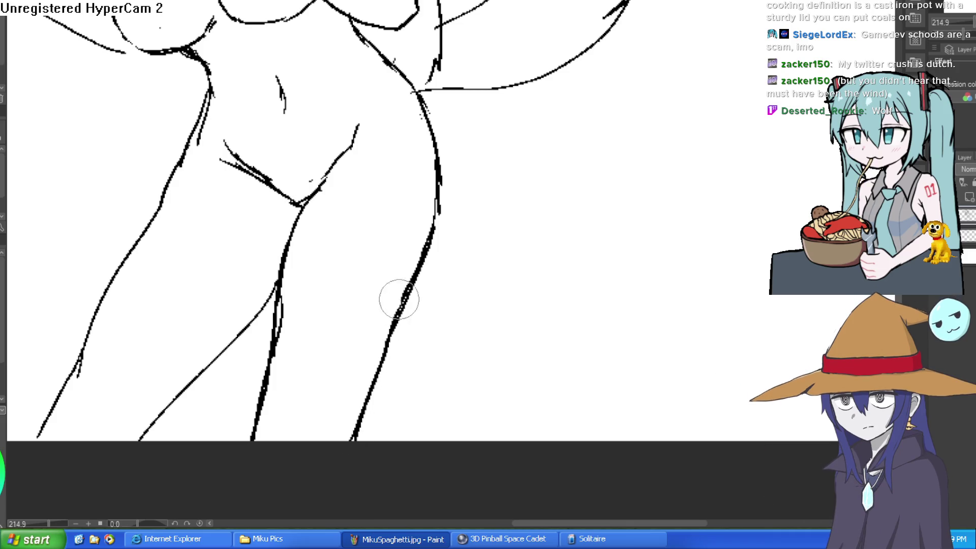
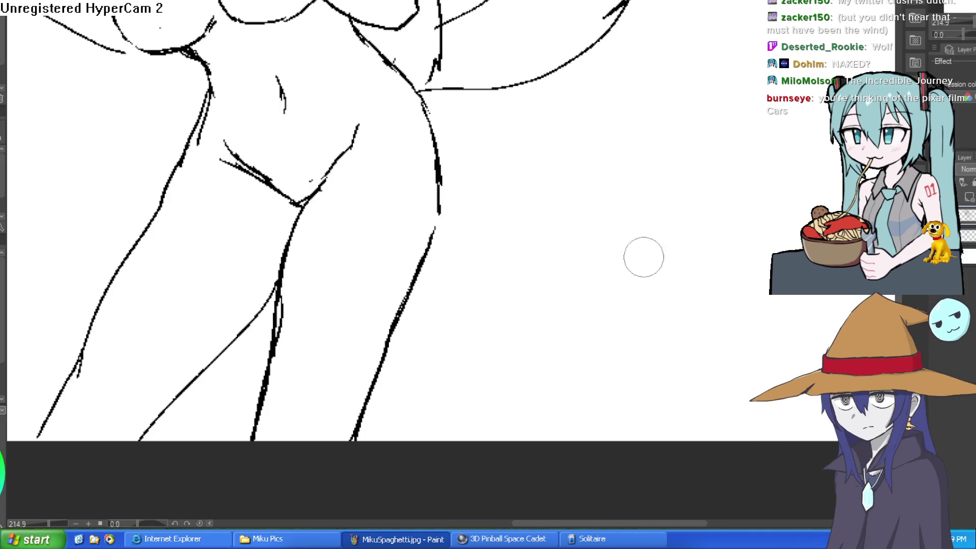
Step: Zoom out from the legs, tilt and straighten the canvas, and centre the whole figure
{"action": "scroll", "coordinate": [657, 248], "scroll_direction": "down", "scroll_amount": 5}
{"action": "mouse_move", "coordinate": [651, 290]}
{"action": "left_mouse_down"}
{"action": "mouse_move", "coordinate": [645, 312]}
{"action": "mouse_move", "coordinate": [646, 300]}
{"action": "left_mouse_up"}
{"action": "key", "text": "Delete"}
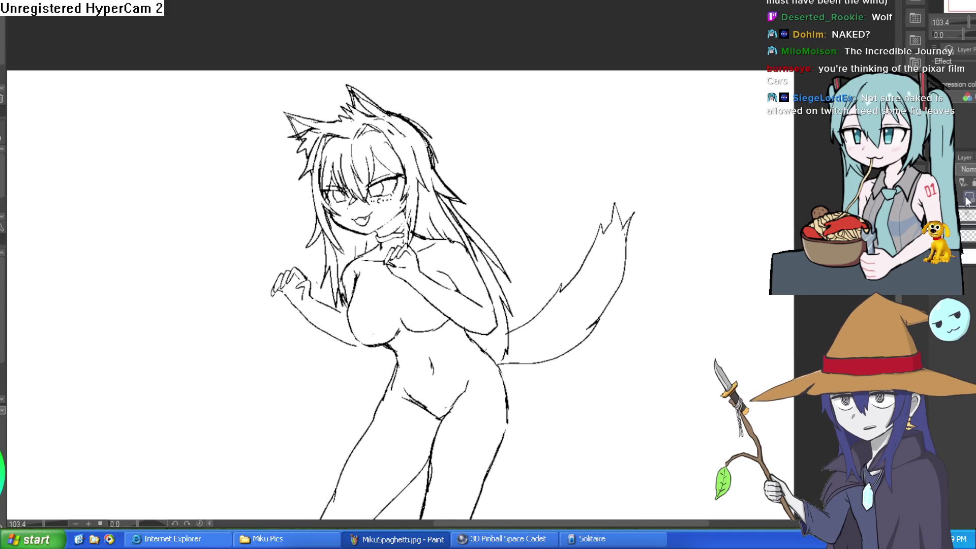
{"action": "left_click_drag", "start_coordinate": [612, 300], "coordinate": [617, 224]}
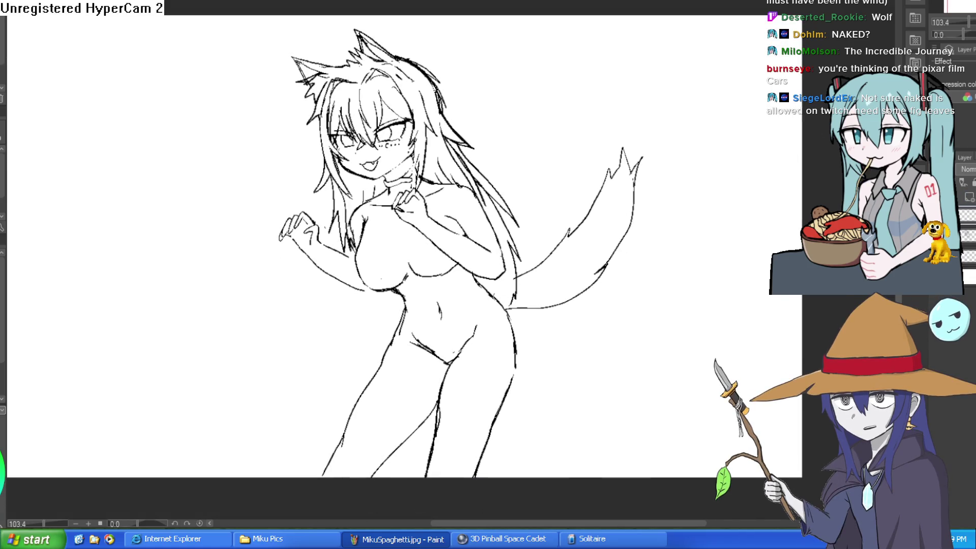
Step: Zoom in on the chest and shift the view toward the upper body
{"action": "left_click", "coordinate": [449, 261]}
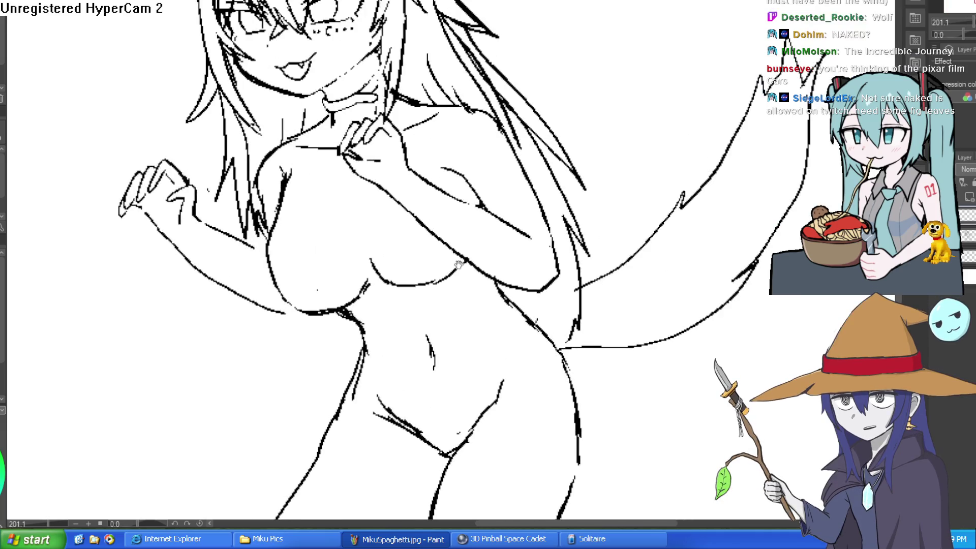
{"action": "scroll", "coordinate": [597, 224], "scroll_direction": "down", "scroll_amount": 3}
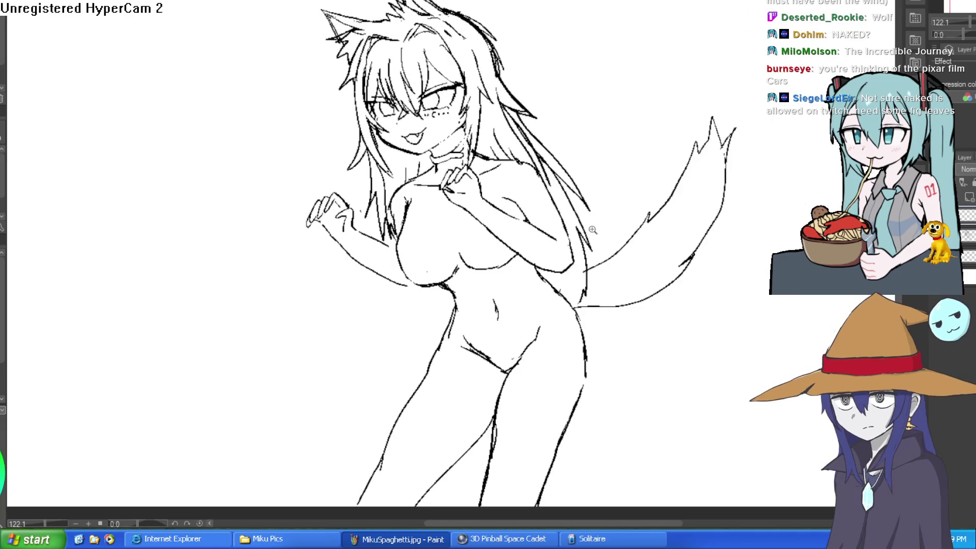
{"action": "scroll", "coordinate": [600, 219], "scroll_direction": "up", "scroll_amount": 3}
{"action": "scroll", "coordinate": [607, 207], "scroll_direction": "down", "scroll_amount": 2}
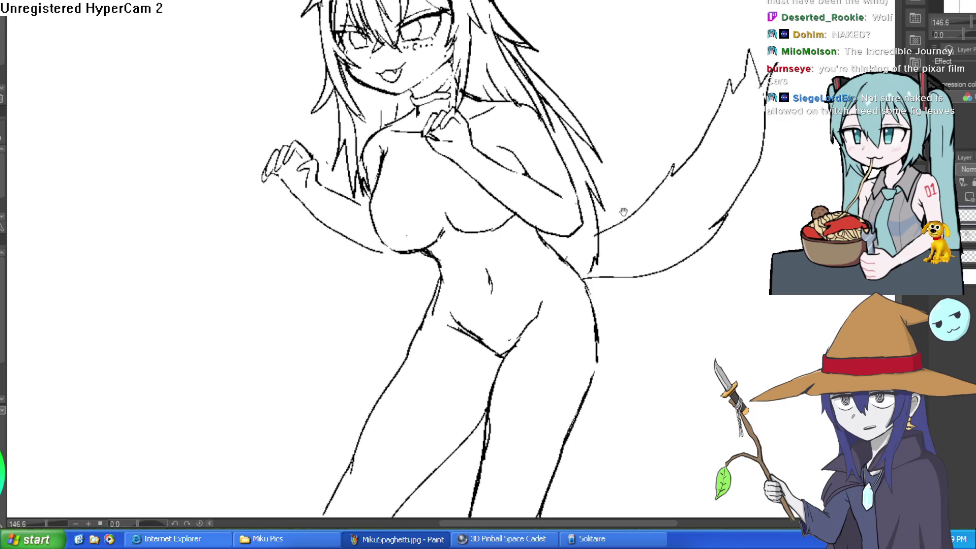
{"action": "left_click_drag", "start_coordinate": [623, 212], "coordinate": [682, 163]}
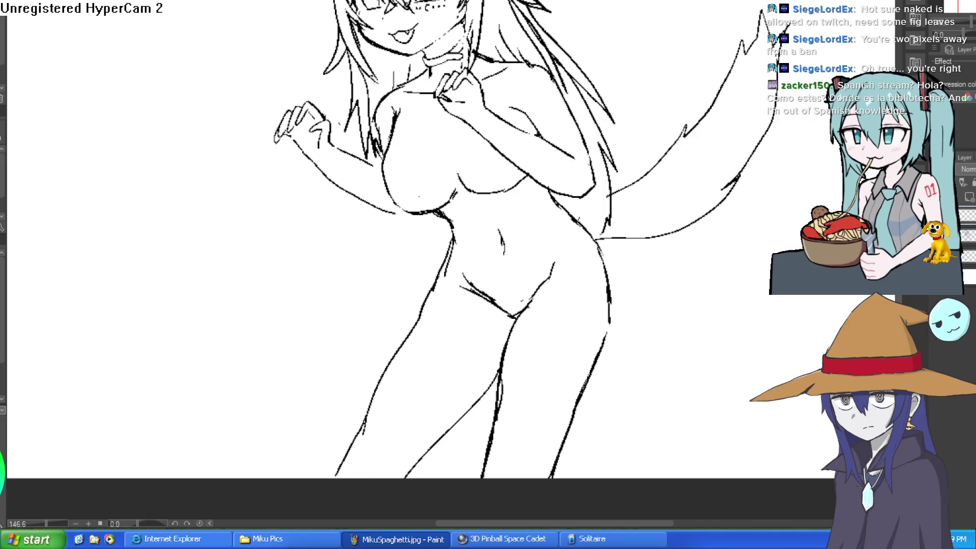
{"action": "left_click_drag", "start_coordinate": [756, 313], "coordinate": [698, 344]}
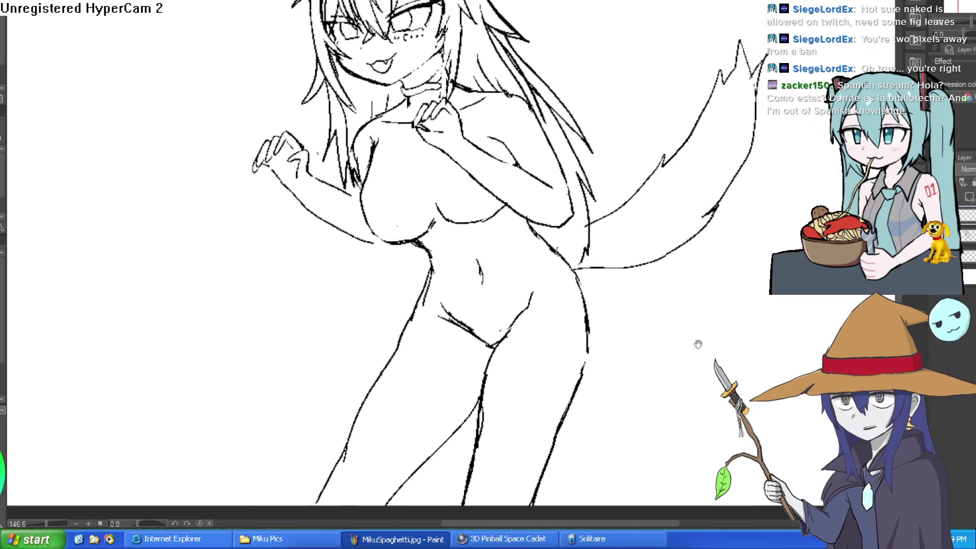
Step: Draw a small loop at the neck below the chin and enlarge the brush
{"action": "scroll", "coordinate": [647, 357], "scroll_direction": "down", "scroll_amount": 3}
{"action": "scroll", "coordinate": [492, 225], "scroll_direction": "up", "scroll_amount": 6}
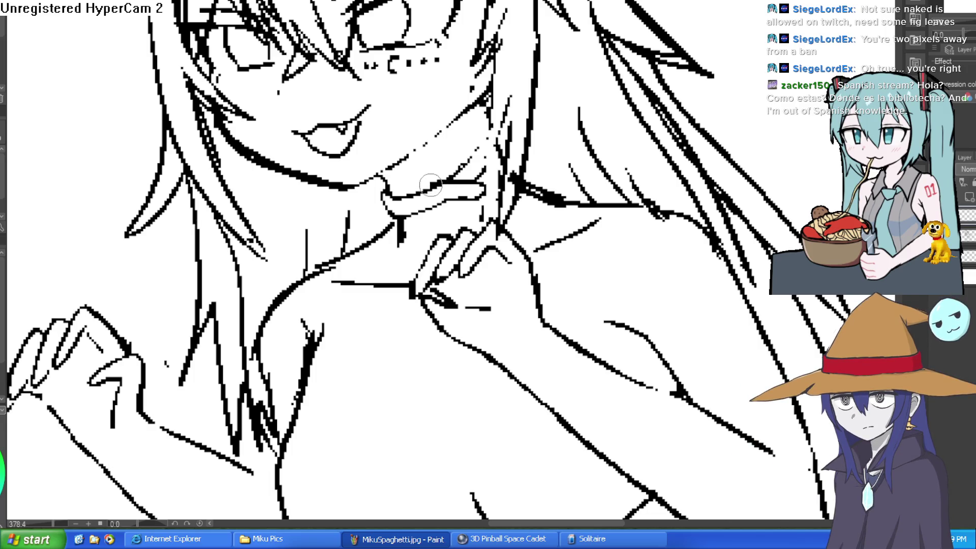
{"action": "scroll", "coordinate": [455, 153], "scroll_direction": "up", "scroll_amount": 3}
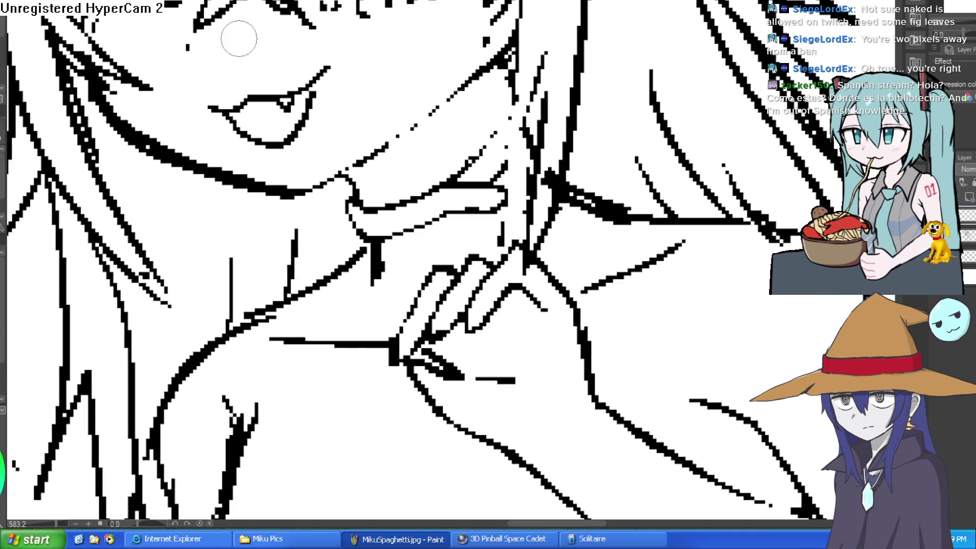
{"action": "mouse_move", "coordinate": [442, 186]}
{"action": "left_mouse_down"}
{"action": "mouse_move", "coordinate": [430, 183]}
{"action": "mouse_move", "coordinate": [419, 214]}
{"action": "mouse_move", "coordinate": [437, 229]}
{"action": "mouse_move", "coordinate": [436, 182]}
{"action": "left_mouse_up"}
{"action": "key", "text": "bracketright"}
{"action": "key", "text": "bracketright"}
{"action": "key", "text": "bracketright"}
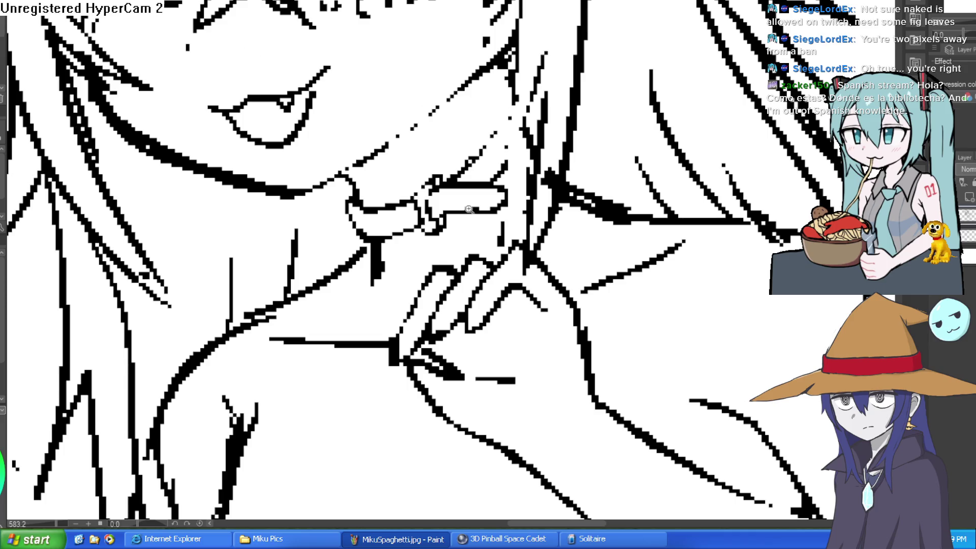
Step: Zoom into the collar pendant and add fine detail, undoing one stroke and resizing the brush
{"action": "left_click", "coordinate": [468, 208]}
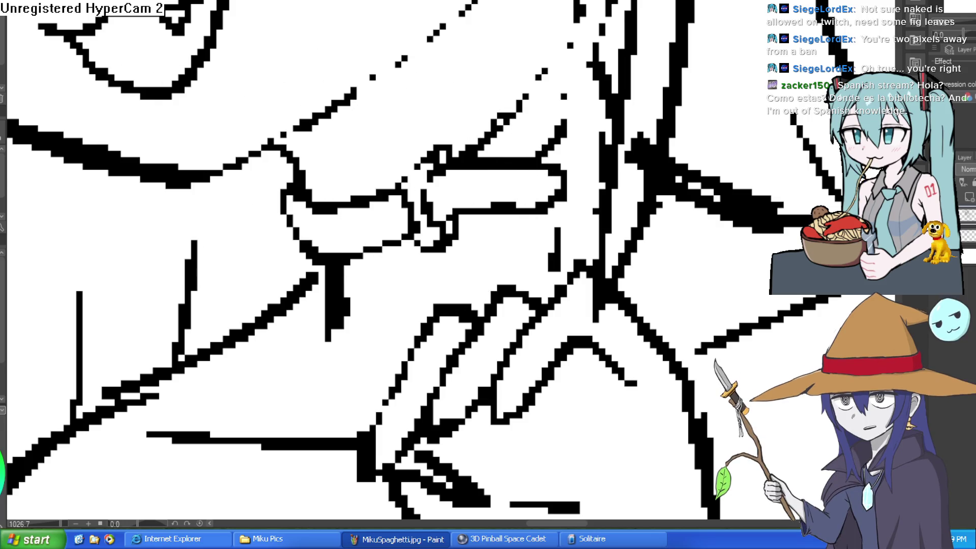
{"action": "left_click", "coordinate": [455, 192]}
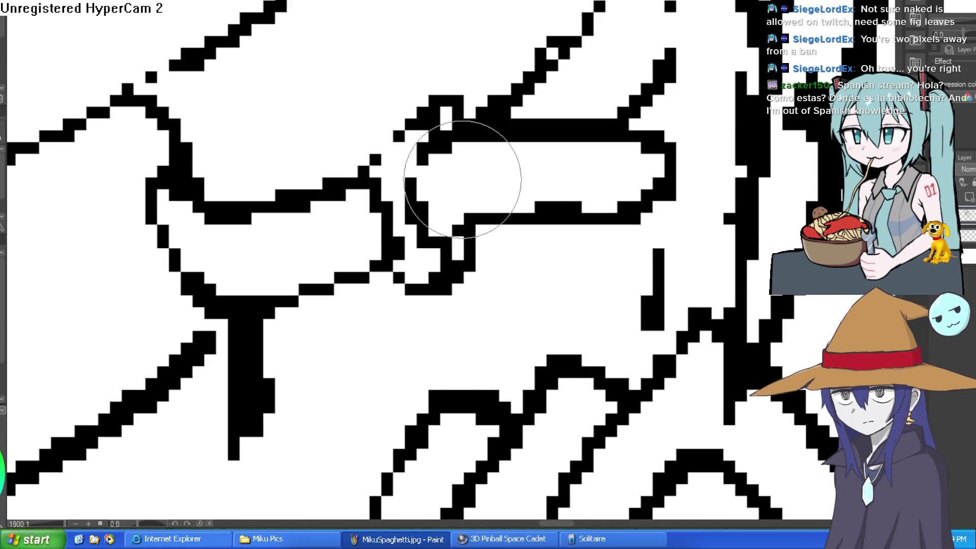
{"action": "mouse_move", "coordinate": [462, 179]}
{"action": "left_mouse_down"}
{"action": "mouse_move", "coordinate": [468, 163]}
{"action": "mouse_move", "coordinate": [403, 229]}
{"action": "mouse_move", "coordinate": [469, 179]}
{"action": "left_mouse_up"}
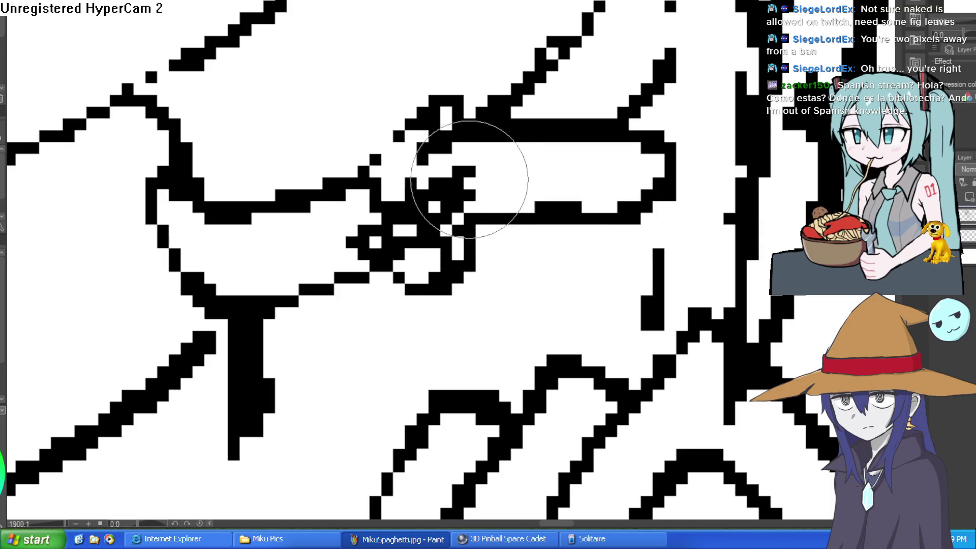
{"action": "key", "text": "ctrl+z"}
{"action": "key", "text": "bracketright"}
{"action": "key", "text": "bracketright"}
{"action": "key", "text": "bracketright"}
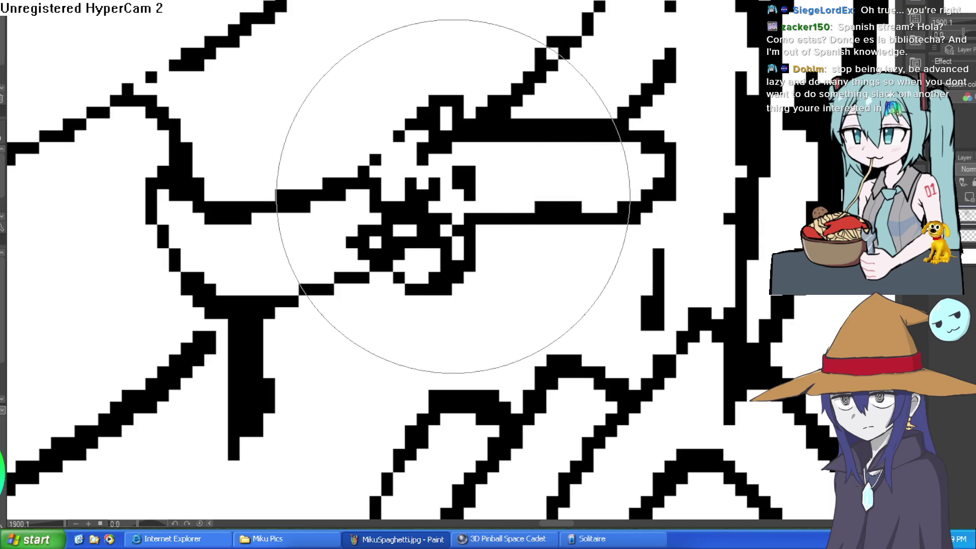
{"action": "key", "text": "bracketleft"}
{"action": "key", "text": "bracketleft"}
{"action": "key", "text": "bracketleft"}
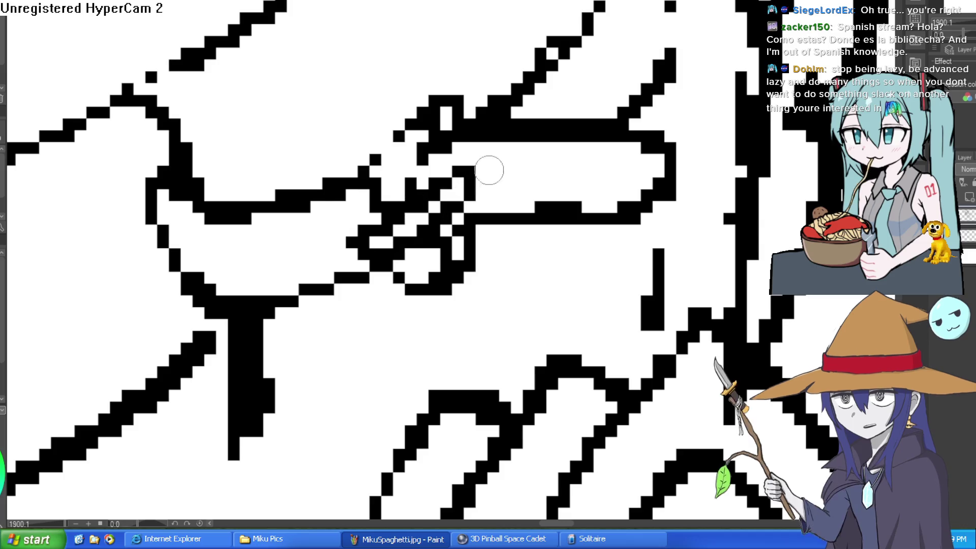
{"action": "key", "text": "ctrl+0"}
{"action": "scroll", "coordinate": [572, 170], "scroll_direction": "up", "scroll_amount": 5}
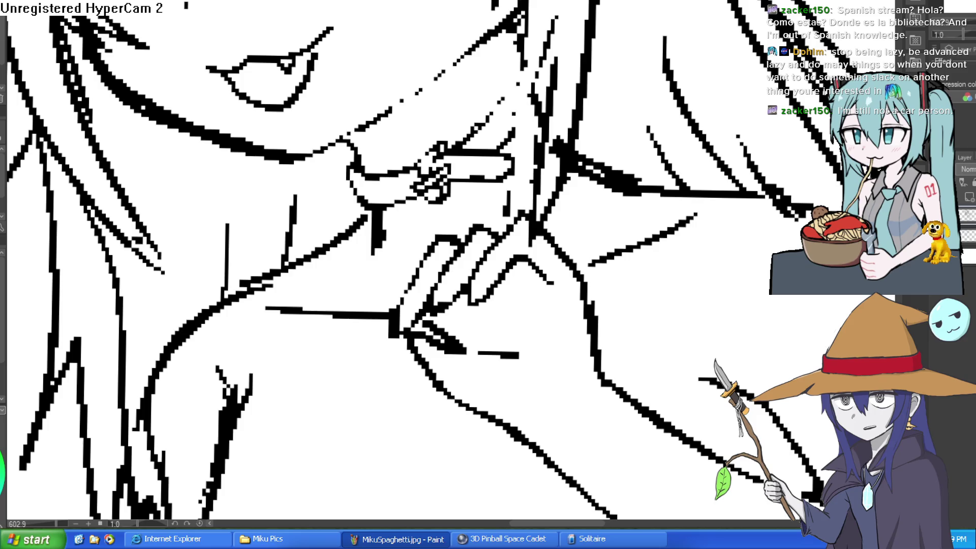
{"action": "scroll", "coordinate": [648, 106], "scroll_direction": "down", "scroll_amount": 5}
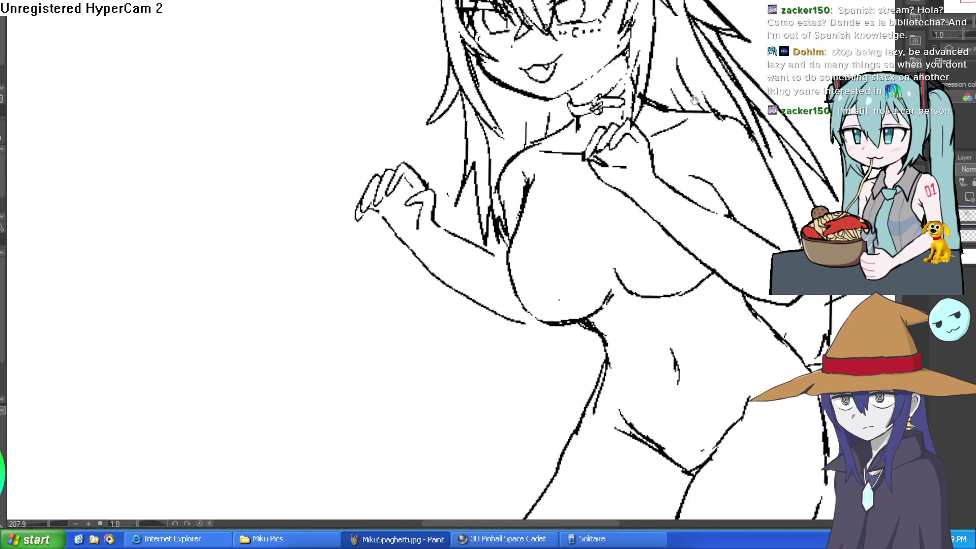
{"action": "left_click_drag", "start_coordinate": [653, 185], "coordinate": [635, 198]}
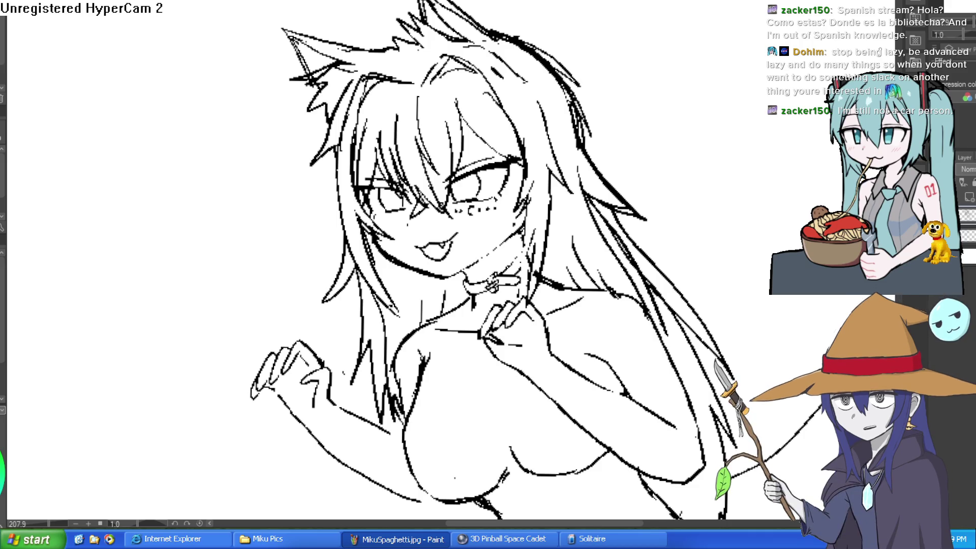
{"action": "scroll", "coordinate": [688, 183], "scroll_direction": "down", "scroll_amount": 5}
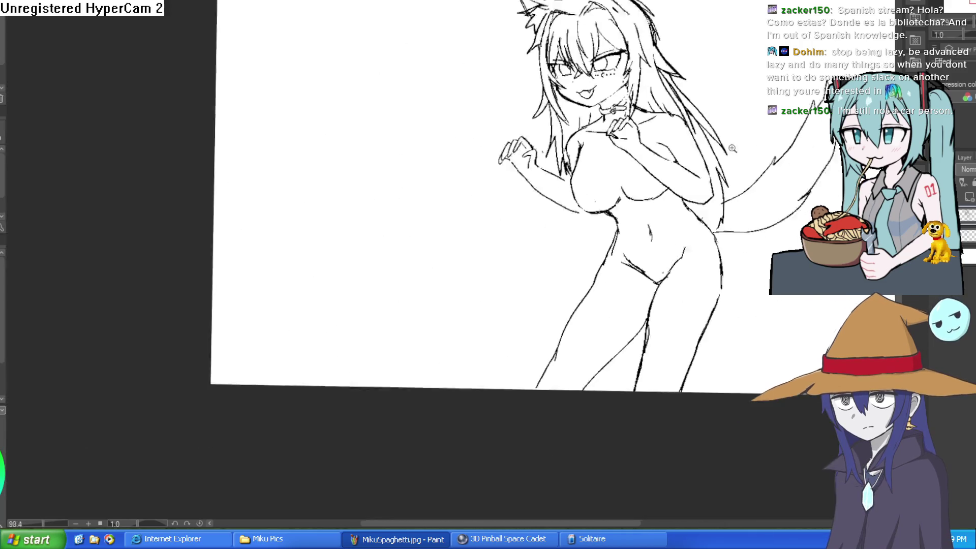
{"action": "scroll", "coordinate": [601, 182], "scroll_direction": "up", "scroll_amount": 8}
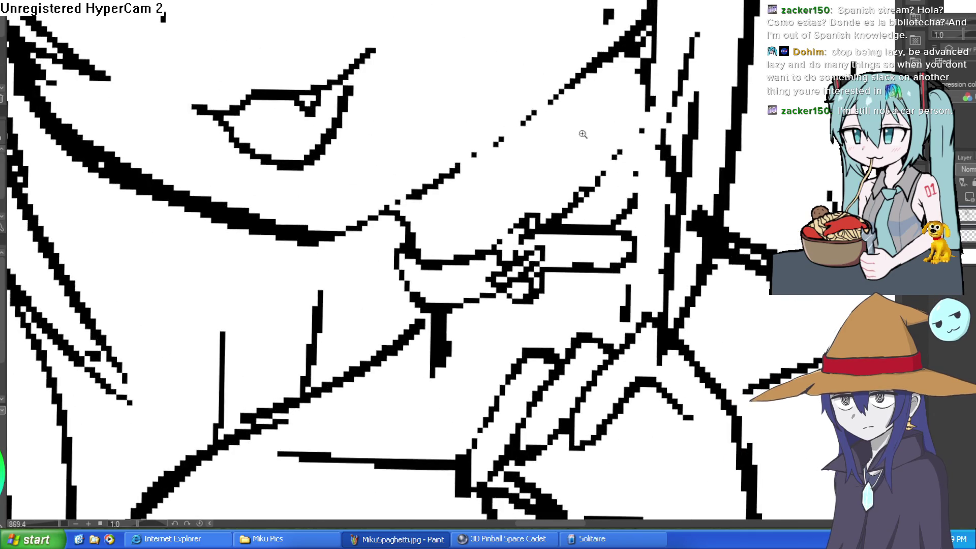
Step: Erase along the thin diagonal hair line beside the collar to thin it
{"action": "scroll", "coordinate": [570, 161], "scroll_direction": "up", "scroll_amount": 1}
{"action": "mouse_move", "coordinate": [694, 164]}
{"action": "left_mouse_down"}
{"action": "mouse_move", "coordinate": [655, 117]}
{"action": "mouse_move", "coordinate": [671, 218]}
{"action": "left_mouse_up"}
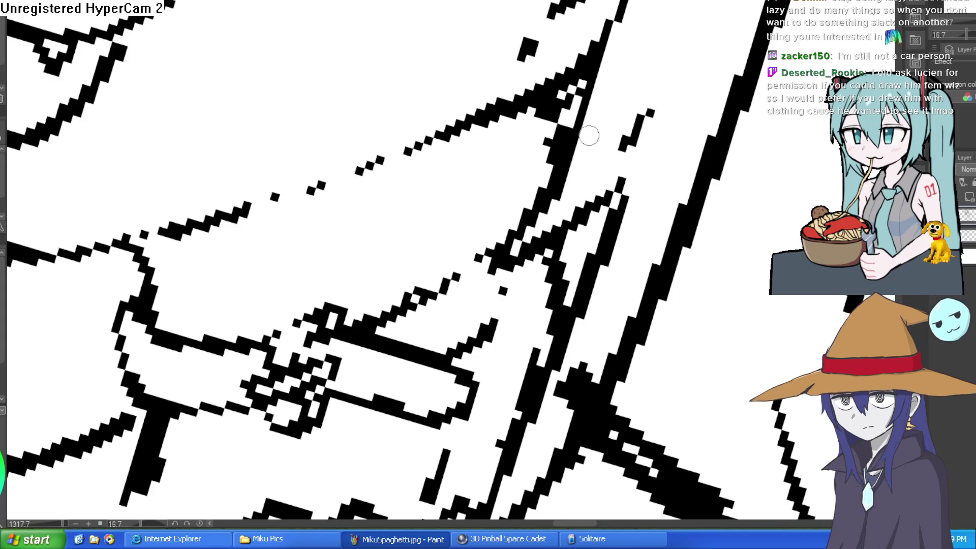
{"action": "mouse_move", "coordinate": [629, 184]}
{"action": "left_mouse_down"}
{"action": "mouse_move", "coordinate": [568, 336]}
{"action": "mouse_move", "coordinate": [559, 399]}
{"action": "left_mouse_up"}
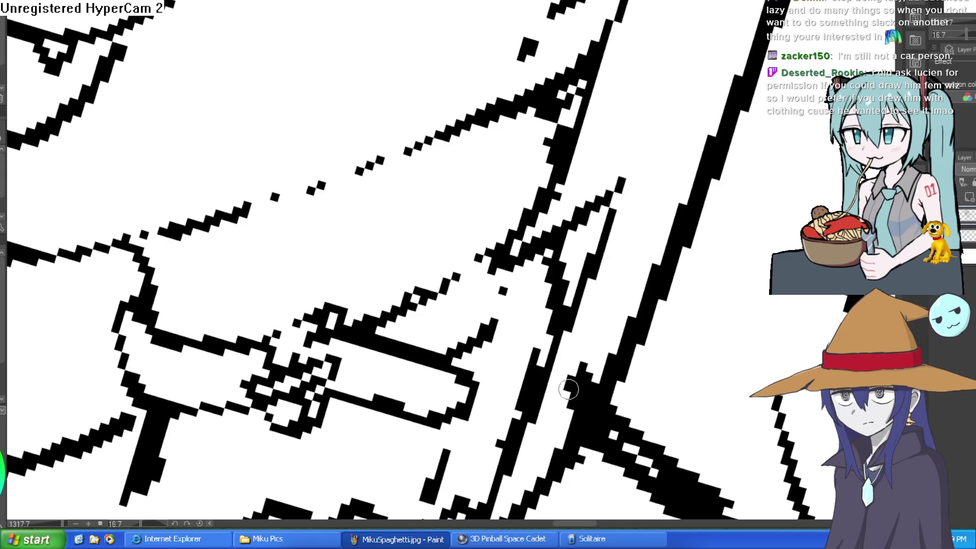
{"action": "mouse_move", "coordinate": [623, 331]}
{"action": "left_mouse_down"}
{"action": "mouse_move", "coordinate": [632, 236]}
{"action": "mouse_move", "coordinate": [601, 183]}
{"action": "mouse_move", "coordinate": [679, 197]}
{"action": "mouse_move", "coordinate": [710, 187]}
{"action": "mouse_move", "coordinate": [649, 208]}
{"action": "left_mouse_up"}
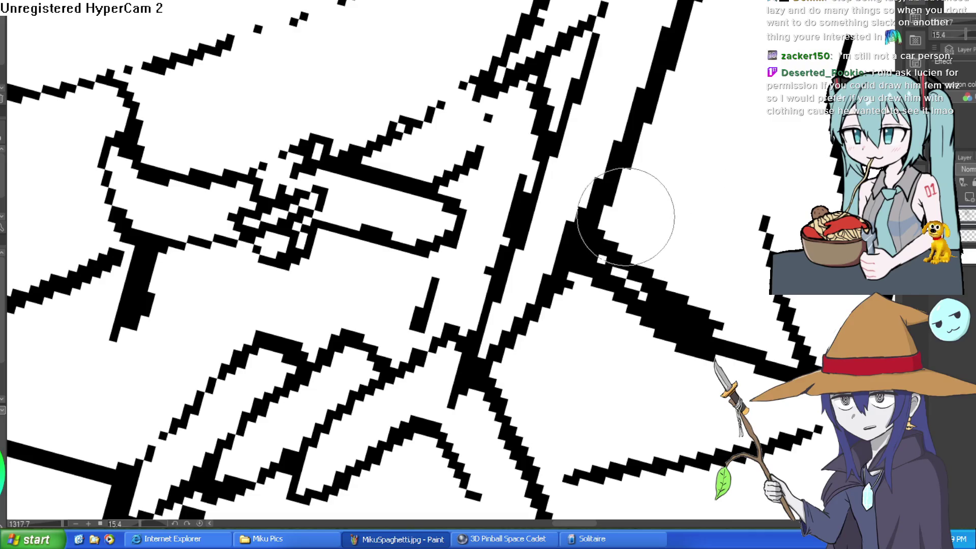
Step: Zoom out and bring the face line art into view
{"action": "scroll", "coordinate": [681, 99], "scroll_direction": "down", "scroll_amount": 5}
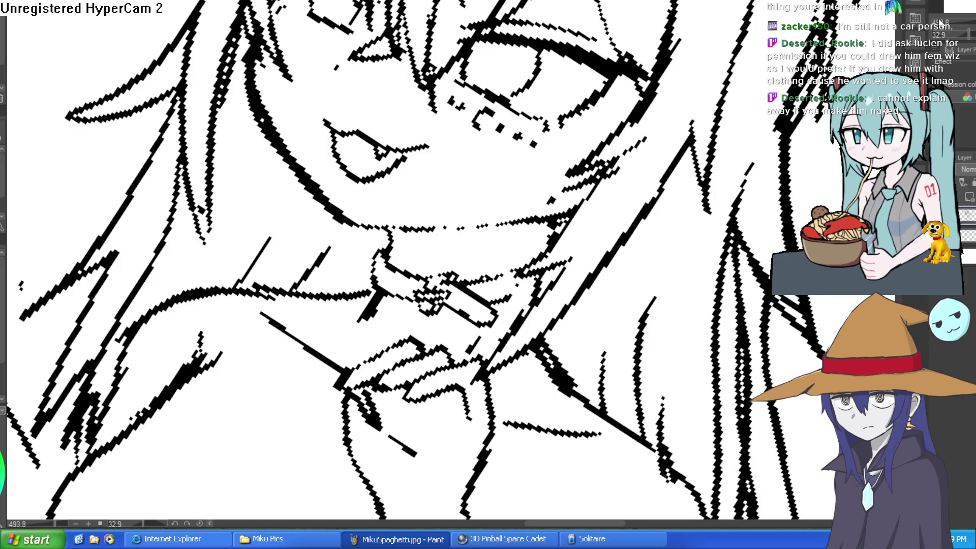
{"action": "scroll", "coordinate": [647, 96], "scroll_direction": "down", "scroll_amount": 2}
{"action": "left_click_drag", "start_coordinate": [647, 95], "coordinate": [651, 177]}
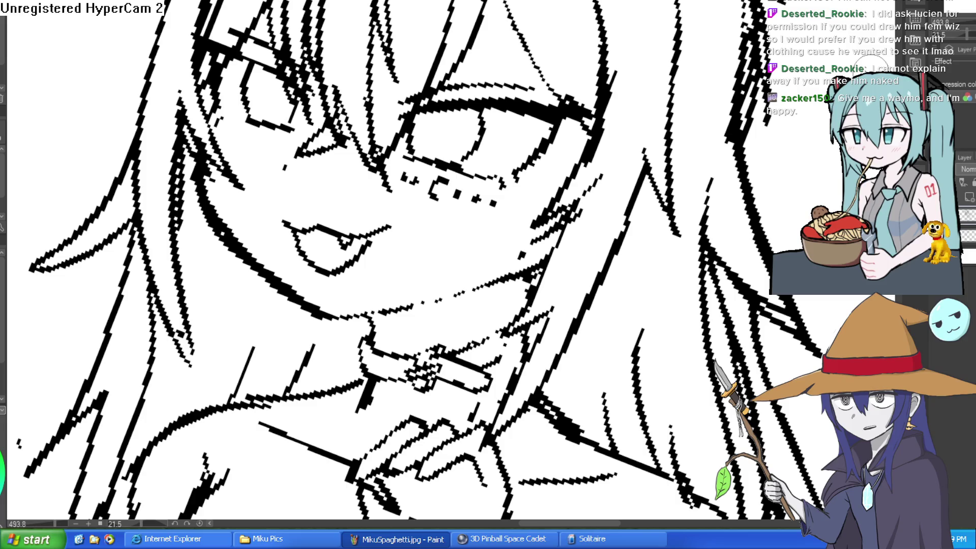
{"action": "scroll", "coordinate": [693, 255], "scroll_direction": "down", "scroll_amount": 3}
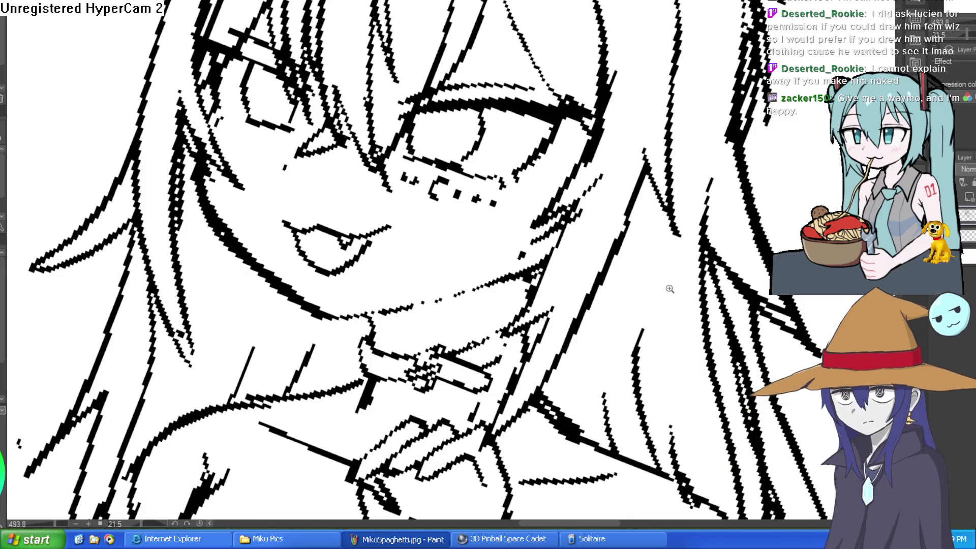
Step: Draw a second oval ring at the left of the collar, redoing the first attempt
{"action": "scroll", "coordinate": [669, 286], "scroll_direction": "down", "scroll_amount": 2}
{"action": "scroll", "coordinate": [719, 292], "scroll_direction": "down", "scroll_amount": 2}
{"action": "left_click_drag", "start_coordinate": [719, 291], "coordinate": [602, 187]}
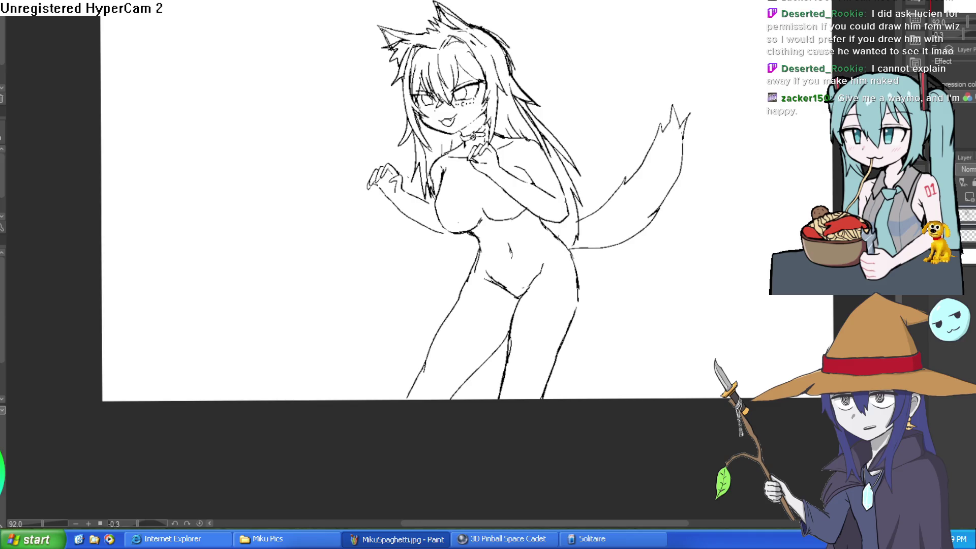
{"action": "scroll", "coordinate": [525, 155], "scroll_direction": "up", "scroll_amount": 4}
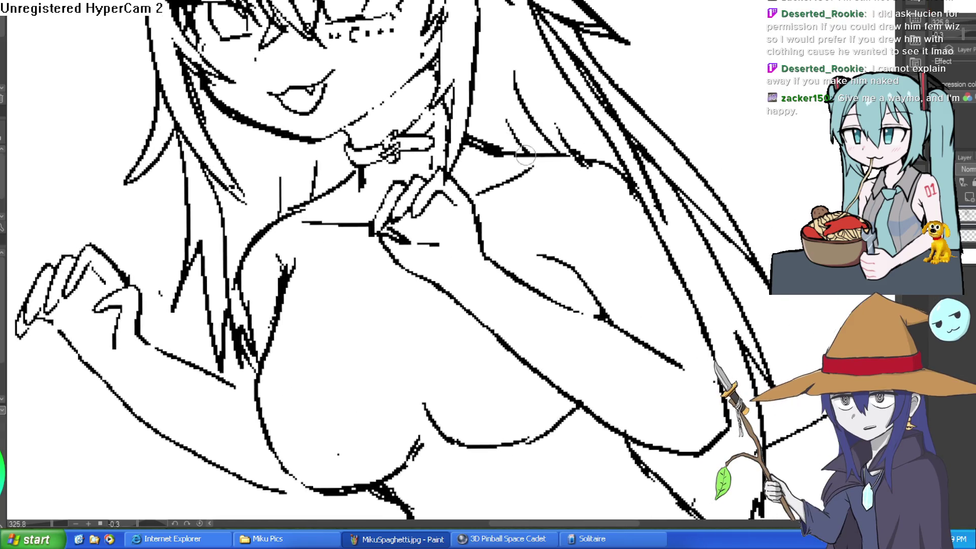
{"action": "mouse_move", "coordinate": [473, 158]}
{"action": "left_mouse_down"}
{"action": "mouse_move", "coordinate": [469, 178]}
{"action": "mouse_move", "coordinate": [472, 155]}
{"action": "mouse_move", "coordinate": [495, 208]}
{"action": "mouse_move", "coordinate": [473, 168]}
{"action": "mouse_move", "coordinate": [501, 183]}
{"action": "mouse_move", "coordinate": [498, 172]}
{"action": "left_mouse_up"}
{"action": "key", "text": "ctrl+z"}
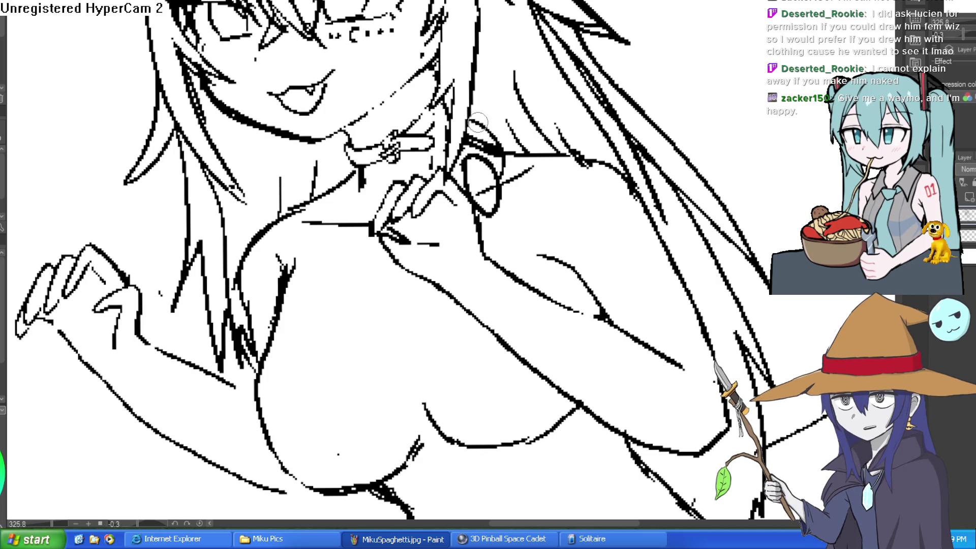
{"action": "mouse_move", "coordinate": [477, 122]}
{"action": "left_mouse_down"}
{"action": "mouse_move", "coordinate": [498, 163]}
{"action": "mouse_move", "coordinate": [447, 186]}
{"action": "mouse_move", "coordinate": [462, 188]}
{"action": "left_mouse_up"}
{"action": "left_click_drag", "start_coordinate": [483, 193], "coordinate": [494, 216]}
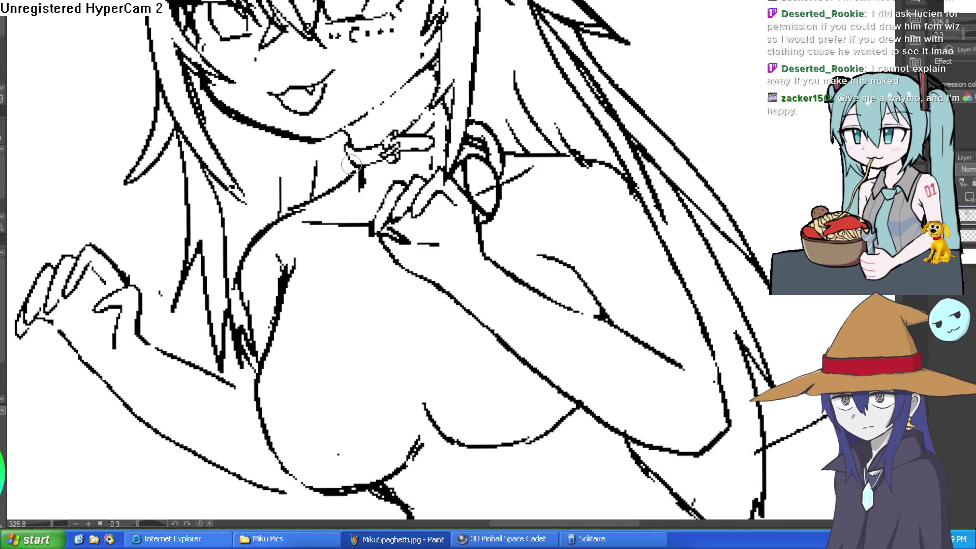
Step: Add a short ink stroke near the neck rings and zoom out to the figure
{"action": "mouse_move", "coordinate": [356, 166]}
{"action": "left_mouse_down"}
{"action": "mouse_move", "coordinate": [340, 181]}
{"action": "mouse_move", "coordinate": [358, 244]}
{"action": "mouse_move", "coordinate": [327, 196]}
{"action": "mouse_move", "coordinate": [324, 234]}
{"action": "mouse_move", "coordinate": [341, 213]}
{"action": "left_mouse_up"}
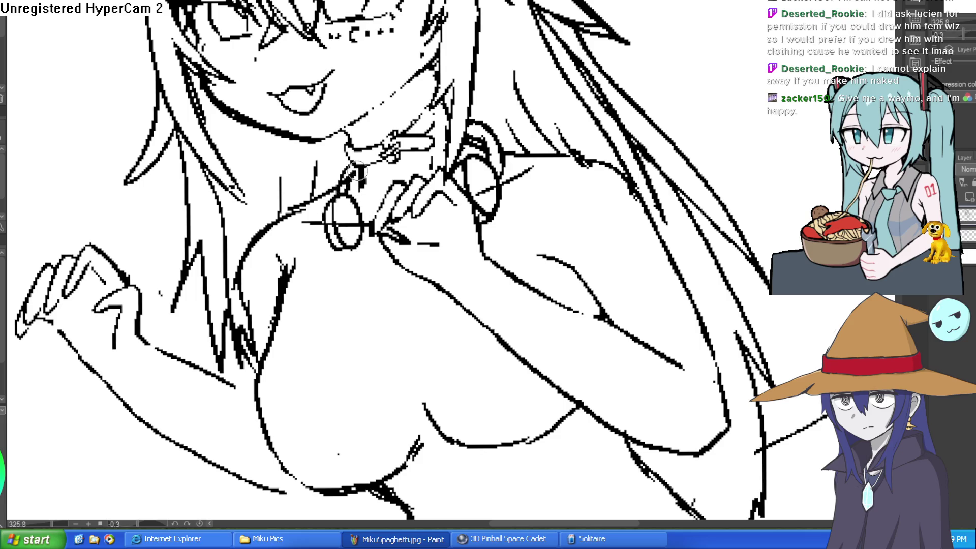
{"action": "scroll", "coordinate": [358, 176], "scroll_direction": "down", "scroll_amount": 3}
{"action": "left_click_drag", "start_coordinate": [488, 204], "coordinate": [604, 183]}
{"action": "scroll", "coordinate": [354, 156], "scroll_direction": "up", "scroll_amount": 5}
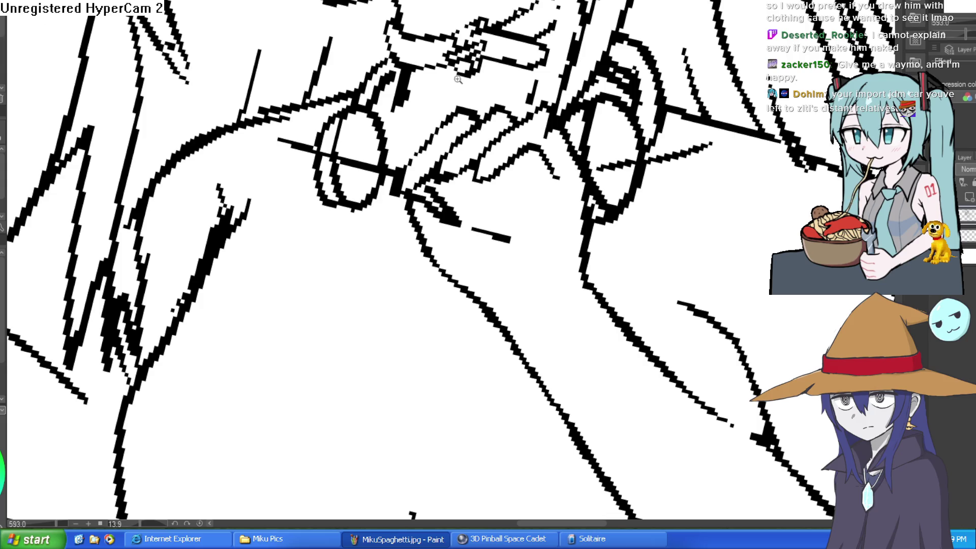
Step: Erase the stray line across the left ring and redraw the ring's top edge
{"action": "scroll", "coordinate": [414, 140], "scroll_direction": "up", "scroll_amount": 3}
{"action": "left_click_drag", "start_coordinate": [297, 199], "coordinate": [316, 142]}
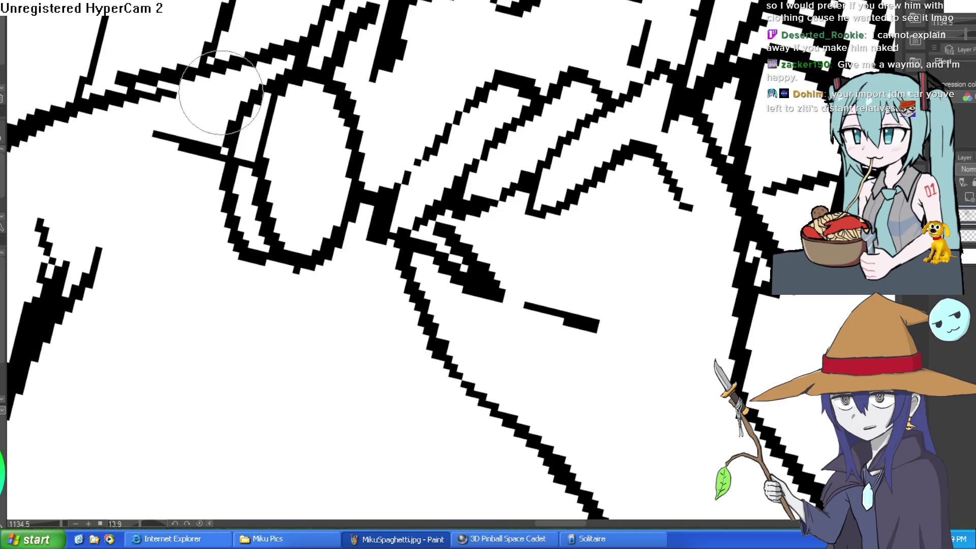
{"action": "mouse_move", "coordinate": [337, 90]}
{"action": "left_mouse_down"}
{"action": "mouse_move", "coordinate": [363, 36]}
{"action": "mouse_move", "coordinate": [356, 23]}
{"action": "mouse_move", "coordinate": [320, 81]}
{"action": "mouse_move", "coordinate": [355, 31]}
{"action": "left_mouse_up"}
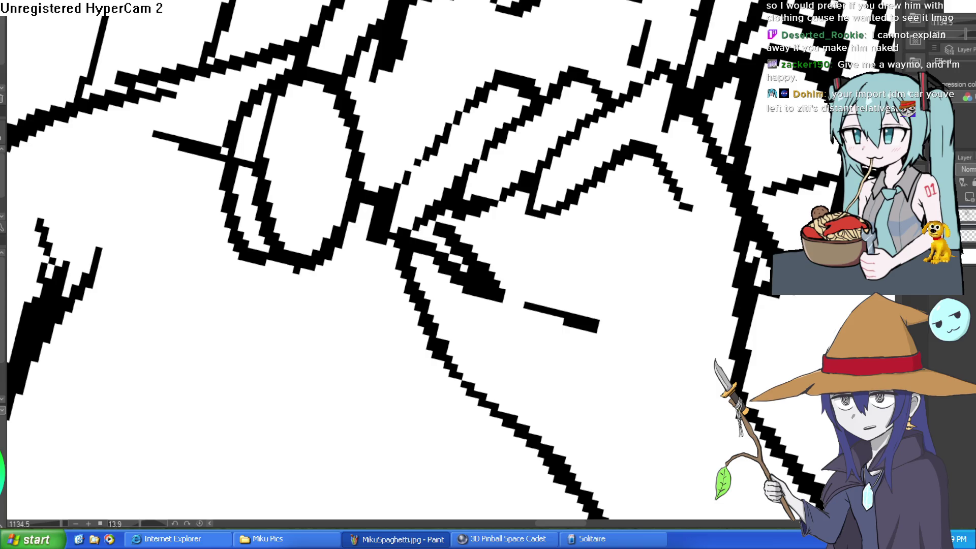
{"action": "scroll", "coordinate": [732, 182], "scroll_direction": "down", "scroll_amount": 3}
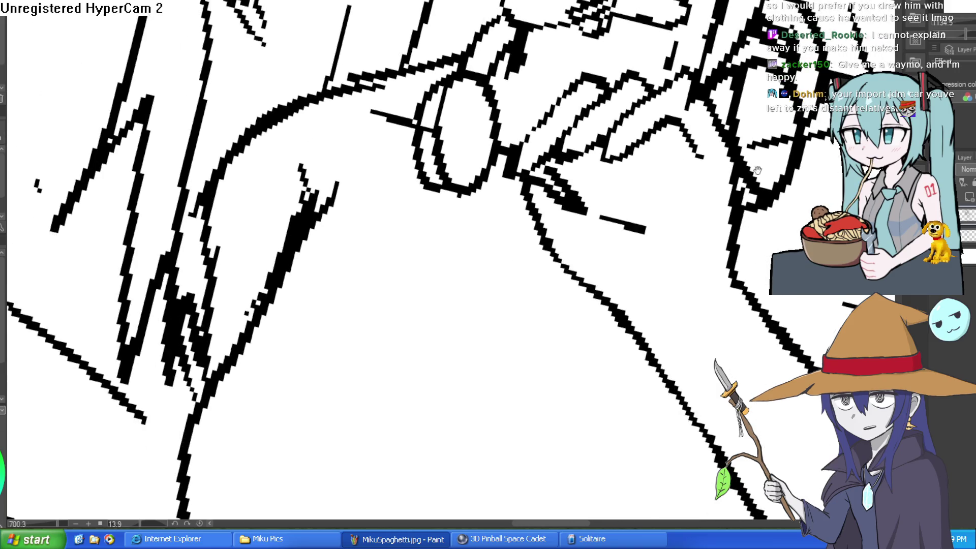
{"action": "scroll", "coordinate": [740, 164], "scroll_direction": "down", "scroll_amount": 3}
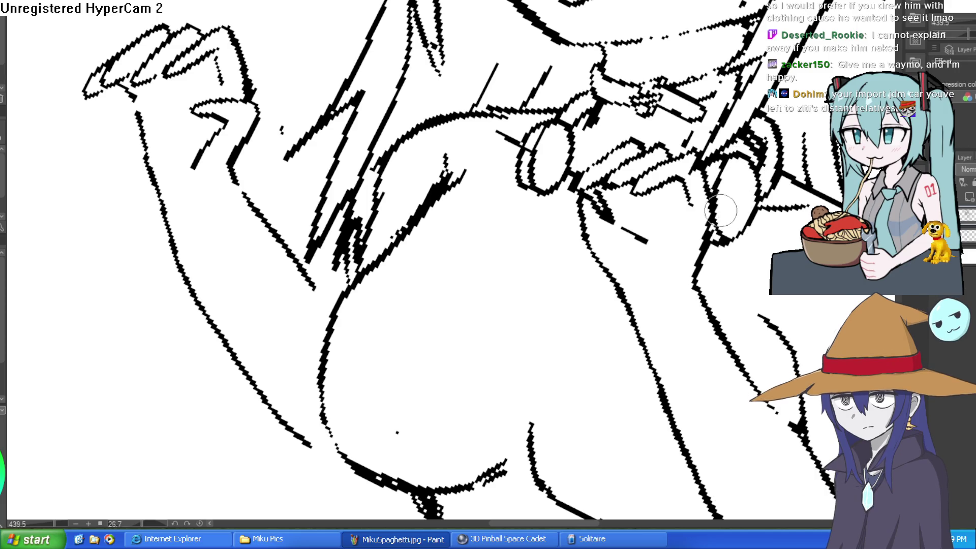
Step: Zoom out, level the canvas, and add a new raster layer above the line art
{"action": "scroll", "coordinate": [751, 199], "scroll_direction": "down", "scroll_amount": 8}
{"action": "scroll", "coordinate": [622, 196], "scroll_direction": "up", "scroll_amount": 9}
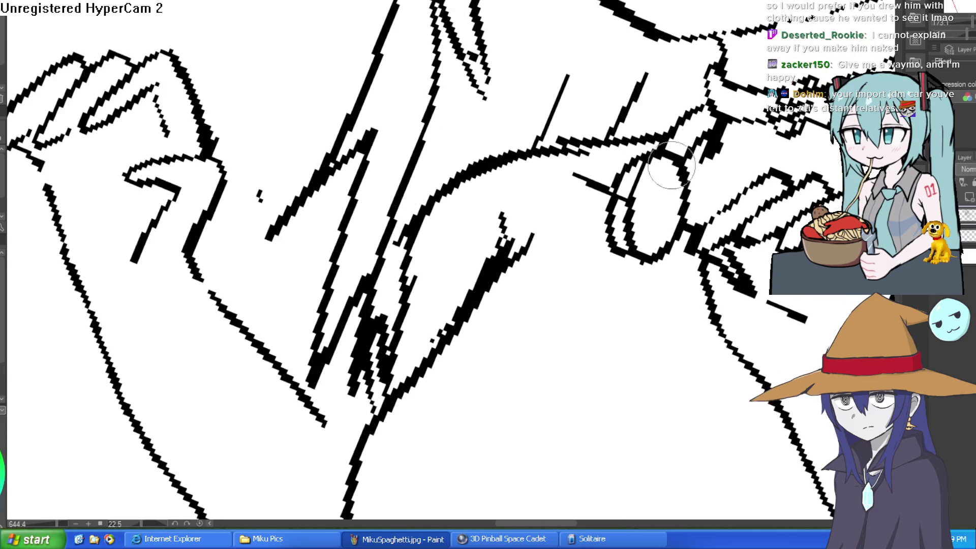
{"action": "scroll", "coordinate": [622, 196], "scroll_direction": "down", "scroll_amount": 5}
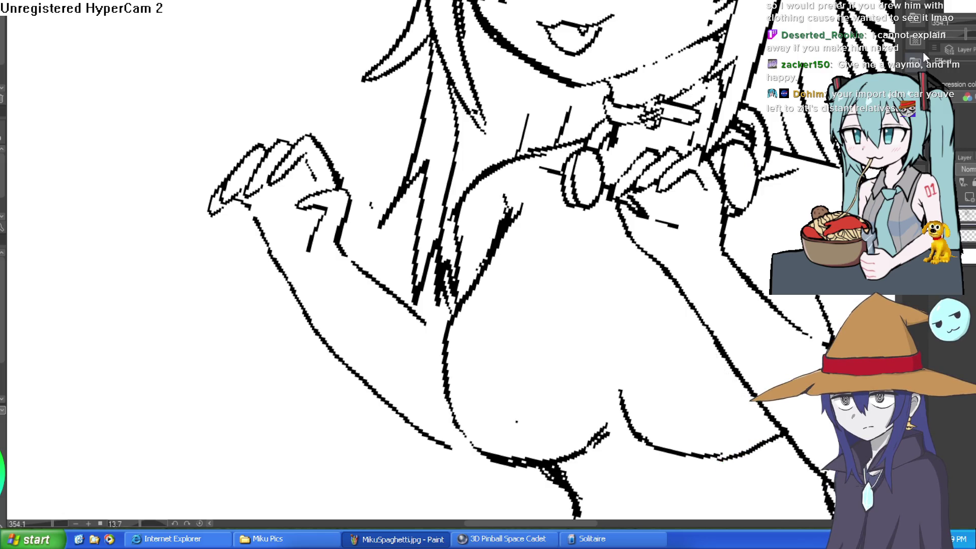
{"action": "scroll", "coordinate": [422, 254], "scroll_direction": "down", "scroll_amount": 6}
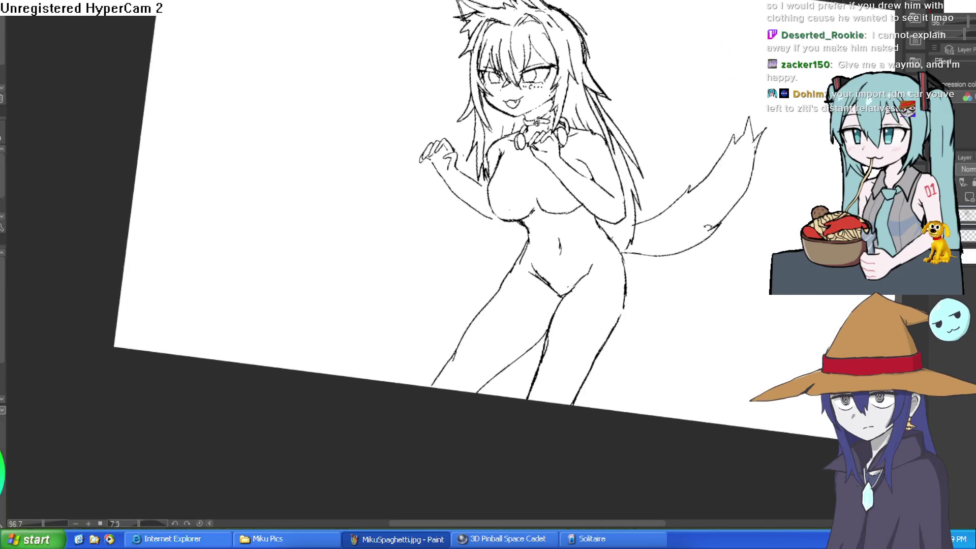
{"action": "mouse_move", "coordinate": [706, 227]}
{"action": "left_mouse_down"}
{"action": "mouse_move", "coordinate": [700, 212]}
{"action": "mouse_move", "coordinate": [658, 196]}
{"action": "mouse_move", "coordinate": [651, 220]}
{"action": "mouse_move", "coordinate": [659, 214]}
{"action": "left_mouse_up"}
{"action": "left_click", "coordinate": [964, 199]}
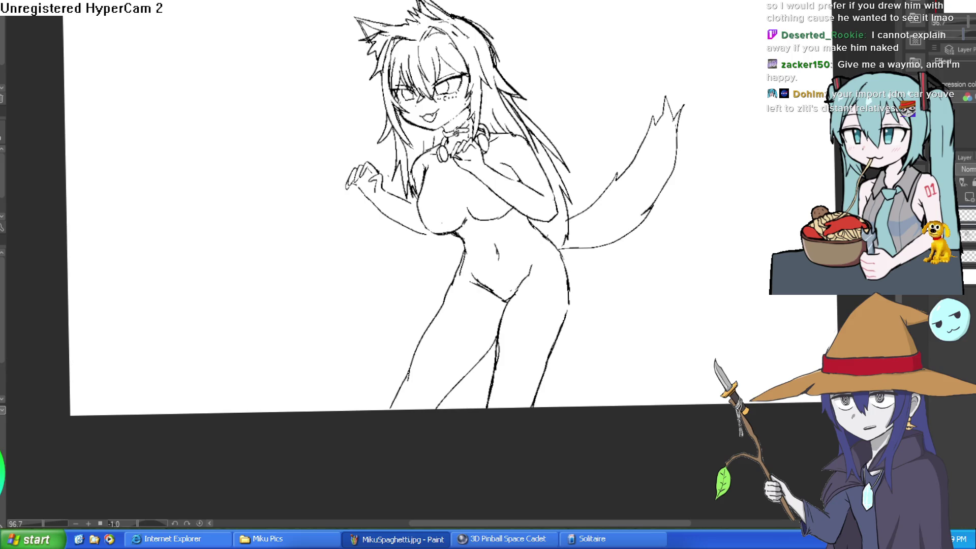
{"action": "scroll", "coordinate": [618, 223], "scroll_direction": "down", "scroll_amount": 3}
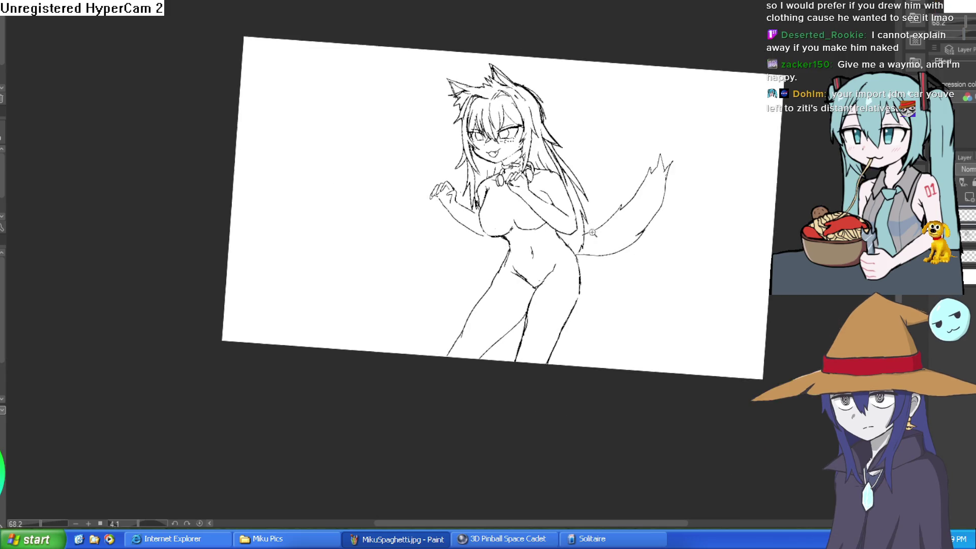
{"action": "scroll", "coordinate": [592, 232], "scroll_direction": "up", "scroll_amount": 5}
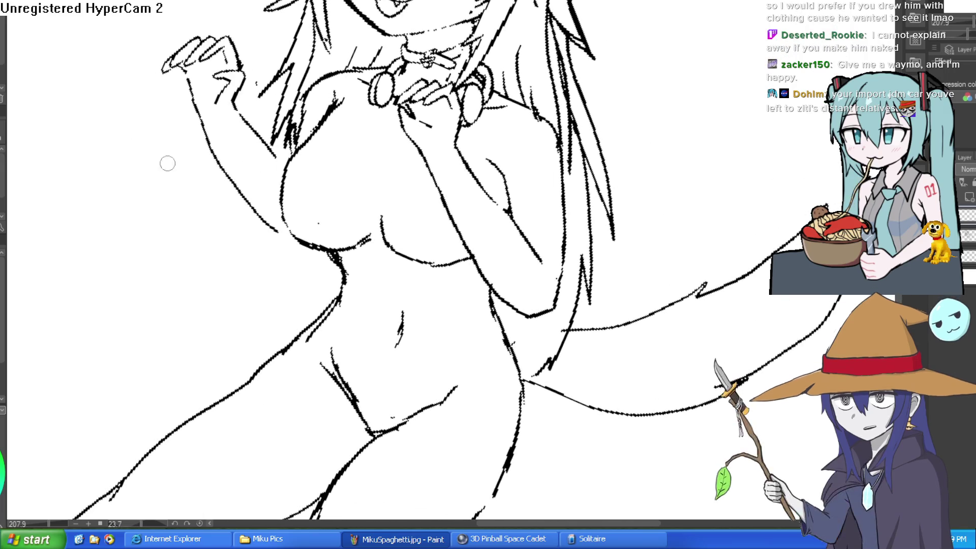
{"action": "scroll", "coordinate": [547, 183], "scroll_direction": "up", "scroll_amount": 3}
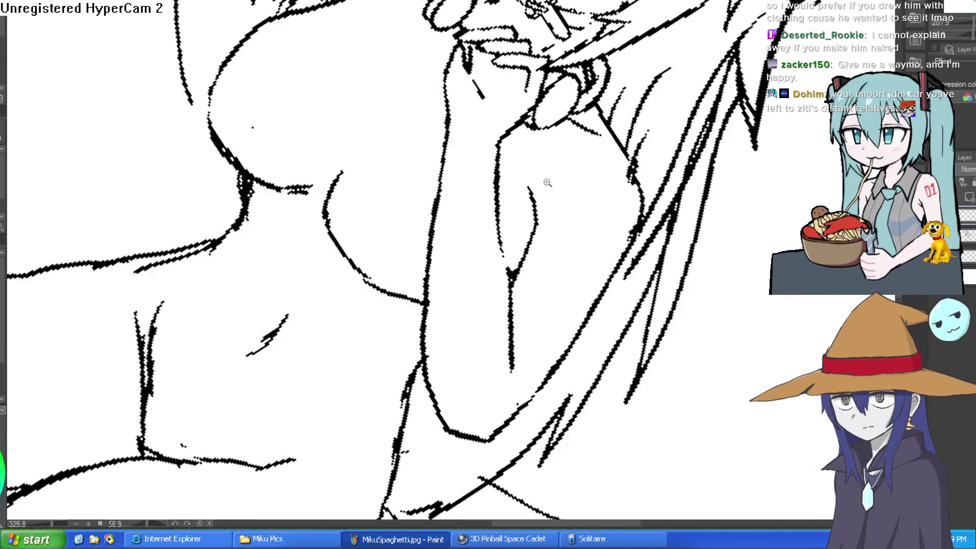
{"action": "scroll", "coordinate": [547, 182], "scroll_direction": "up", "scroll_amount": 3}
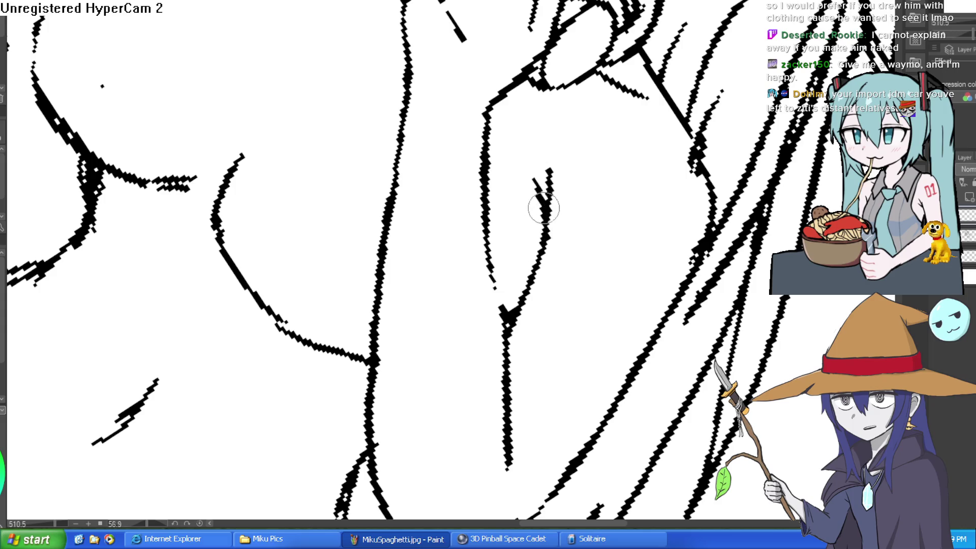
{"action": "left_click_drag", "start_coordinate": [574, 157], "coordinate": [478, 109]}
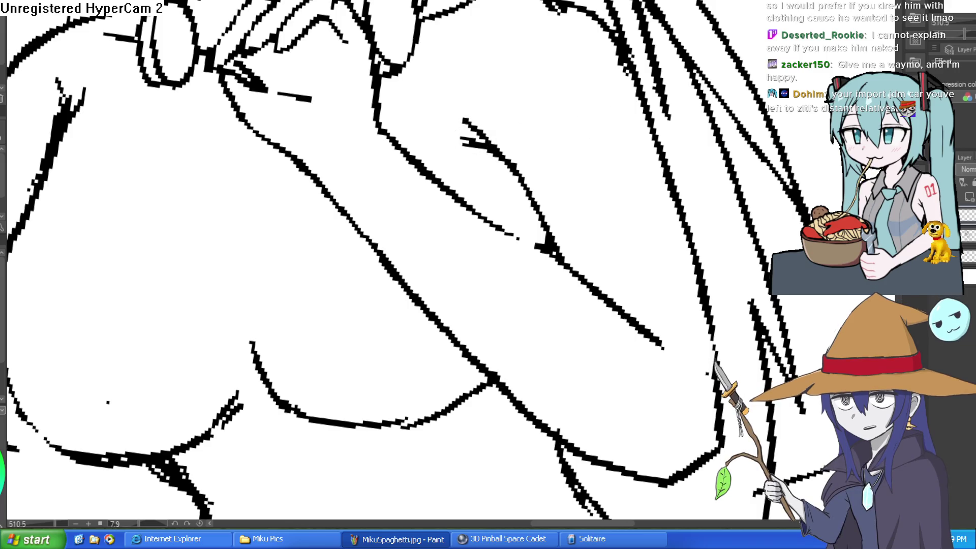
{"action": "mouse_move", "coordinate": [600, 153]}
{"action": "left_mouse_down"}
{"action": "mouse_move", "coordinate": [560, 222]}
{"action": "mouse_move", "coordinate": [595, 152]}
{"action": "mouse_move", "coordinate": [597, 99]}
{"action": "left_mouse_up"}
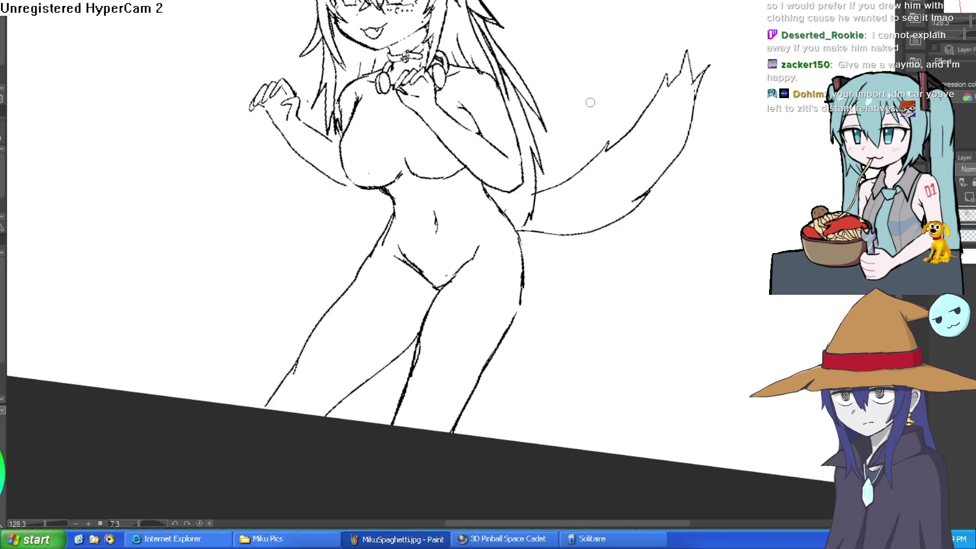
Step: Ink new strokes and a small dot on the choker outline
{"action": "left_click_drag", "start_coordinate": [588, 102], "coordinate": [438, 104]}
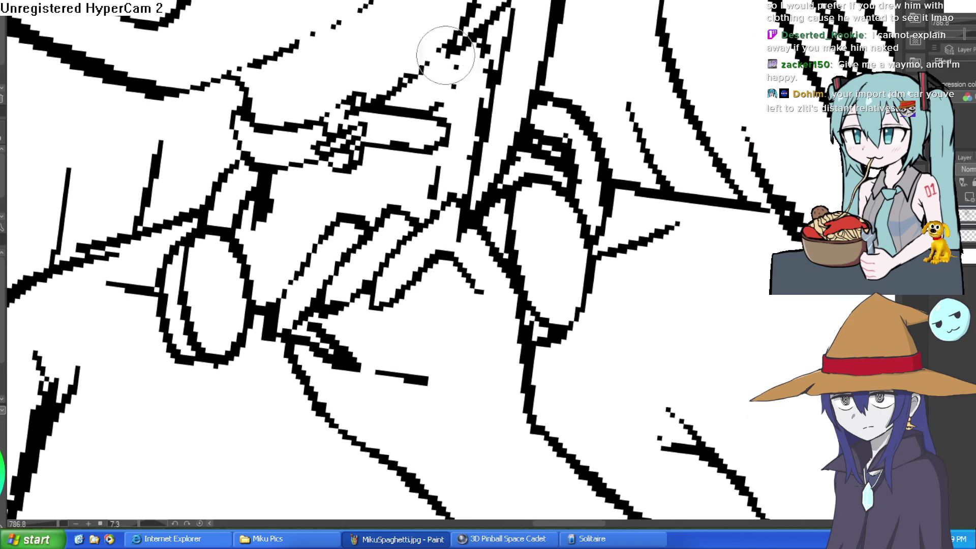
{"action": "mouse_move", "coordinate": [505, 62]}
{"action": "left_mouse_down"}
{"action": "mouse_move", "coordinate": [490, 133]}
{"action": "mouse_move", "coordinate": [392, 142]}
{"action": "mouse_move", "coordinate": [604, 197]}
{"action": "left_mouse_up"}
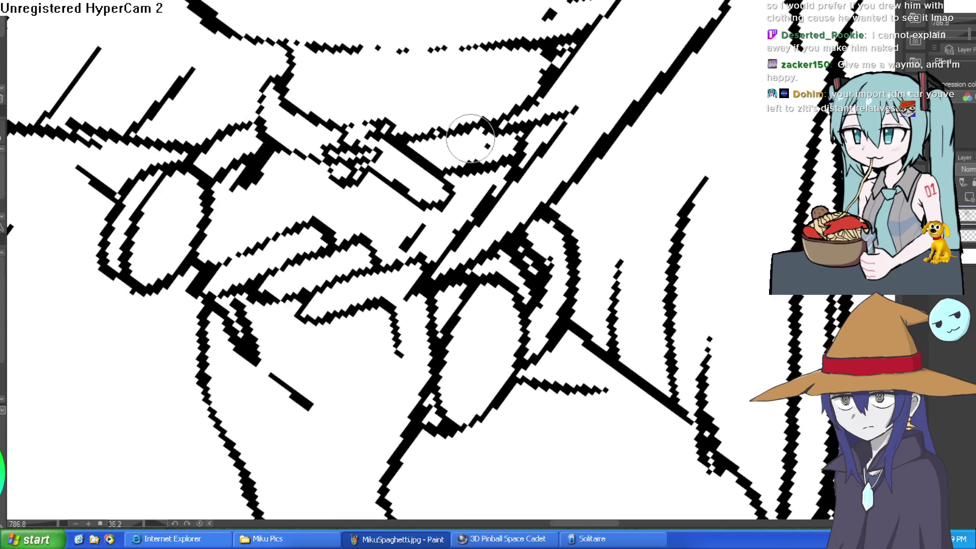
{"action": "mouse_move", "coordinate": [468, 127]}
{"action": "left_mouse_down"}
{"action": "mouse_move", "coordinate": [478, 137]}
{"action": "mouse_move", "coordinate": [468, 109]}
{"action": "mouse_move", "coordinate": [466, 141]}
{"action": "mouse_move", "coordinate": [531, 97]}
{"action": "left_mouse_up"}
{"action": "scroll", "coordinate": [490, 133], "scroll_direction": "down", "scroll_amount": 6}
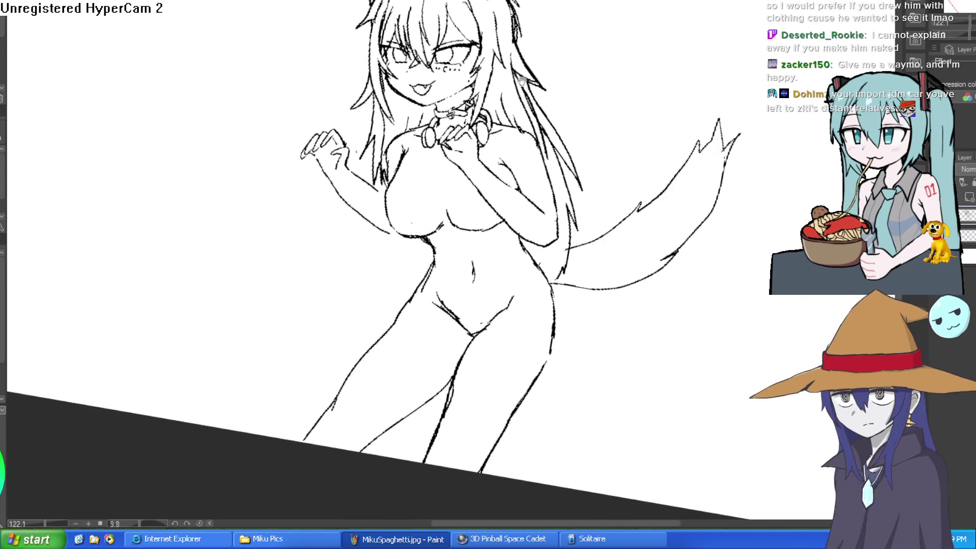
{"action": "scroll", "coordinate": [412, 118], "scroll_direction": "up", "scroll_amount": 6}
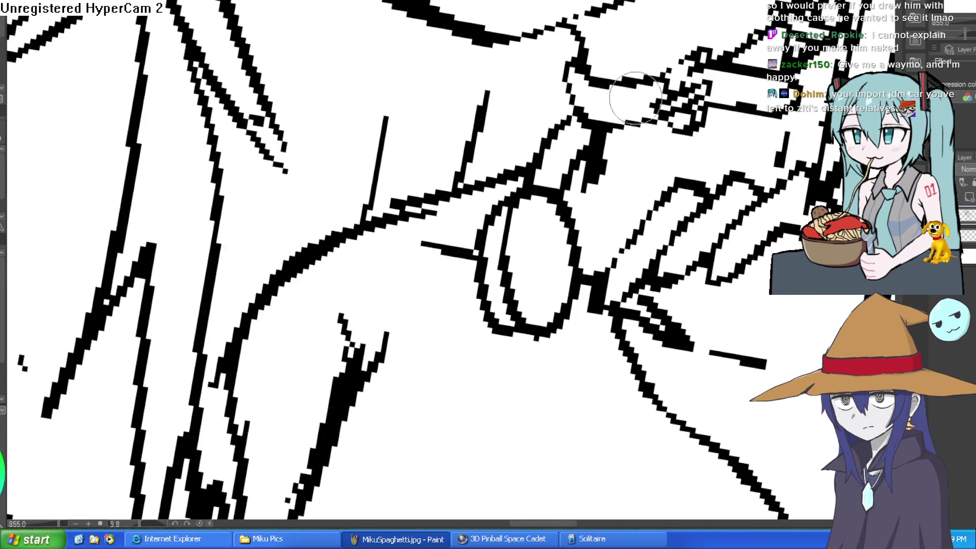
{"action": "left_click", "coordinate": [594, 95]}
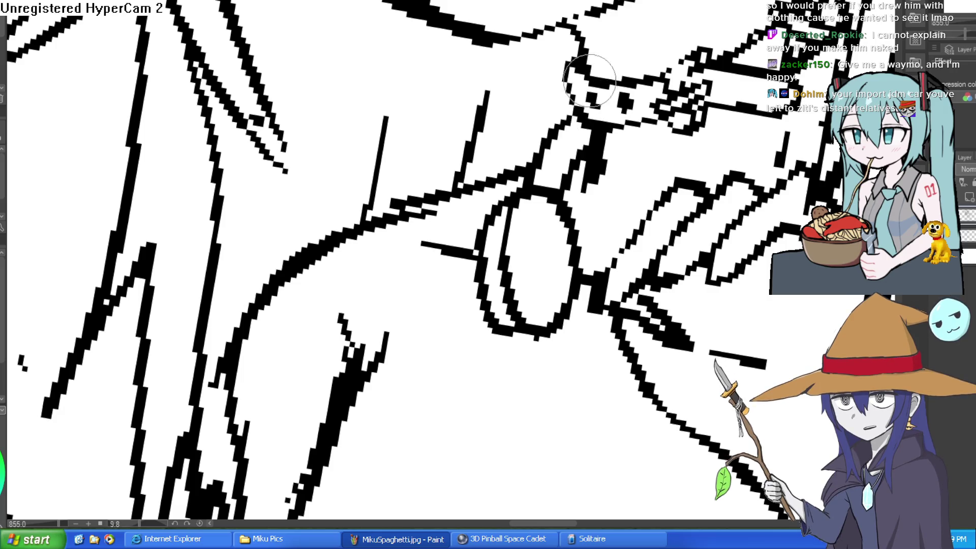
{"action": "mouse_move", "coordinate": [570, 51]}
{"action": "left_mouse_down"}
{"action": "mouse_move", "coordinate": [559, 94]}
{"action": "mouse_move", "coordinate": [590, 122]}
{"action": "mouse_move", "coordinate": [644, 126]}
{"action": "left_mouse_up"}
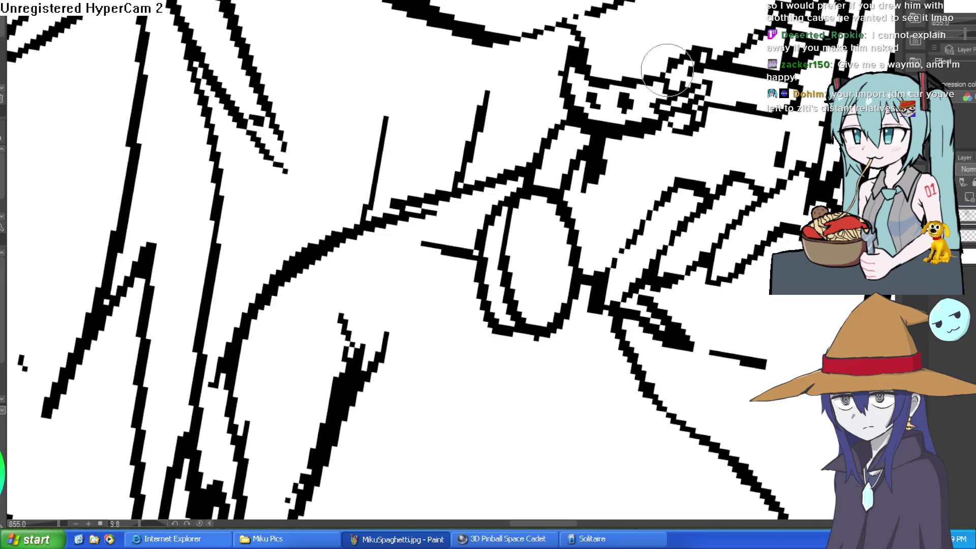
Step: Rotate and zoom out to check the choker against the whole figure
{"action": "scroll", "coordinate": [761, 161], "scroll_direction": "down", "scroll_amount": 5}
{"action": "left_click_drag", "start_coordinate": [761, 160], "coordinate": [711, 172]}
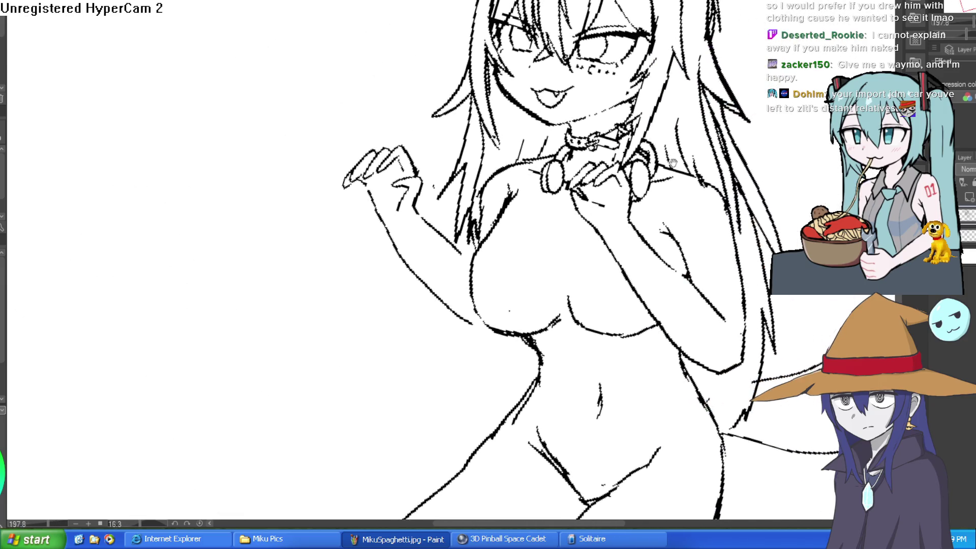
{"action": "scroll", "coordinate": [601, 172], "scroll_direction": "up", "scroll_amount": 4}
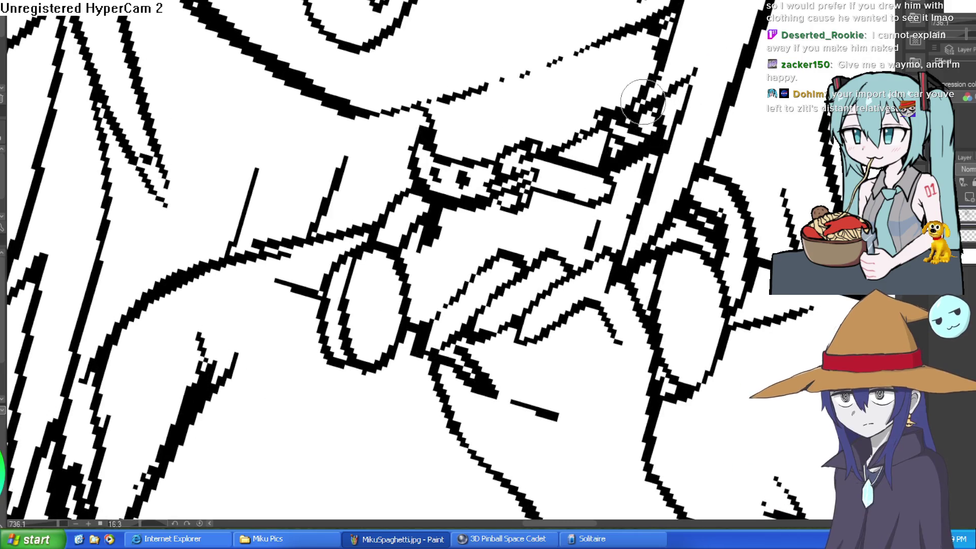
{"action": "scroll", "coordinate": [635, 123], "scroll_direction": "down", "scroll_amount": 4}
{"action": "left_click_drag", "start_coordinate": [635, 124], "coordinate": [553, 116]}
{"action": "scroll", "coordinate": [553, 116], "scroll_direction": "up", "scroll_amount": 4}
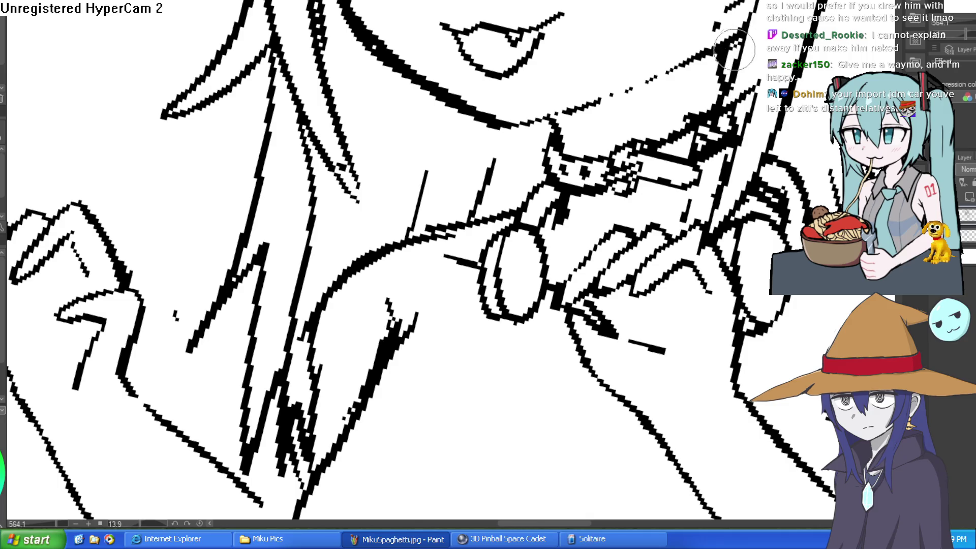
{"action": "scroll", "coordinate": [737, 169], "scroll_direction": "down", "scroll_amount": 5}
{"action": "left_click_drag", "start_coordinate": [737, 169], "coordinate": [687, 184]}
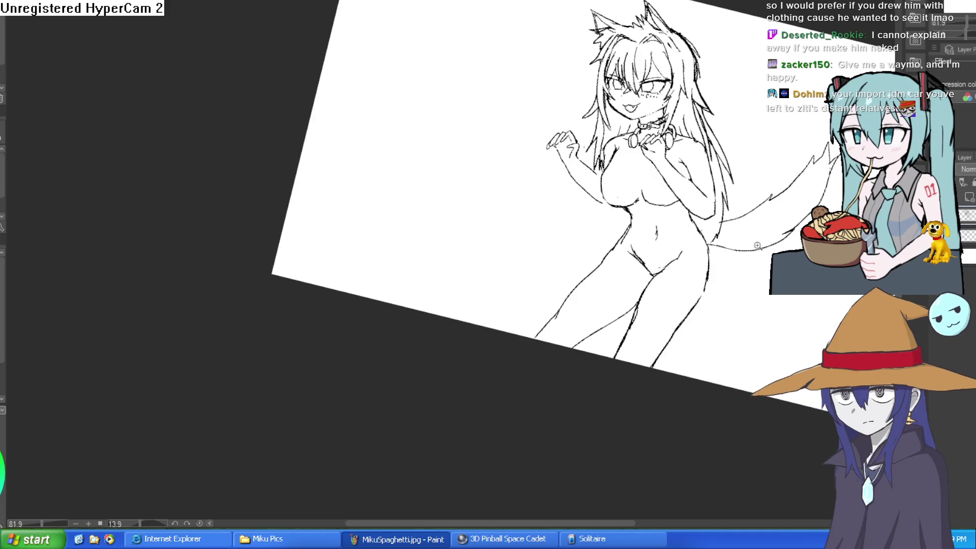
{"action": "scroll", "coordinate": [679, 165], "scroll_direction": "down", "scroll_amount": 2}
{"action": "mouse_move", "coordinate": [679, 165]}
{"action": "left_mouse_down"}
{"action": "mouse_move", "coordinate": [669, 196]}
{"action": "mouse_move", "coordinate": [630, 153]}
{"action": "mouse_move", "coordinate": [640, 146]}
{"action": "mouse_move", "coordinate": [644, 236]}
{"action": "left_mouse_up"}
{"action": "scroll", "coordinate": [630, 154], "scroll_direction": "up", "scroll_amount": 5}
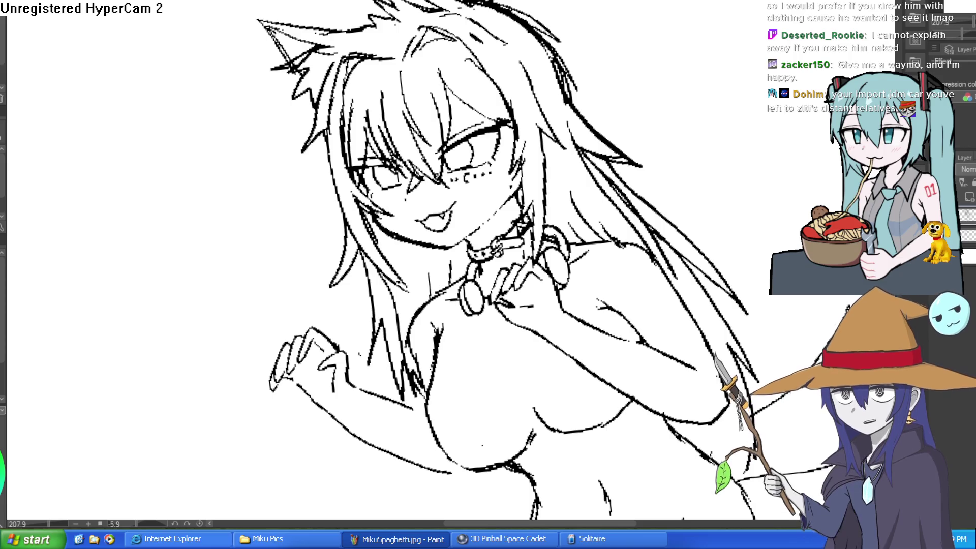
{"action": "scroll", "coordinate": [703, 209], "scroll_direction": "down", "scroll_amount": 3}
{"action": "mouse_move", "coordinate": [756, 200]}
{"action": "left_mouse_down"}
{"action": "mouse_move", "coordinate": [693, 155]}
{"action": "mouse_move", "coordinate": [695, 227]}
{"action": "mouse_move", "coordinate": [594, 205]}
{"action": "mouse_move", "coordinate": [617, 200]}
{"action": "left_mouse_up"}
{"action": "scroll", "coordinate": [532, 246], "scroll_direction": "up", "scroll_amount": 4}
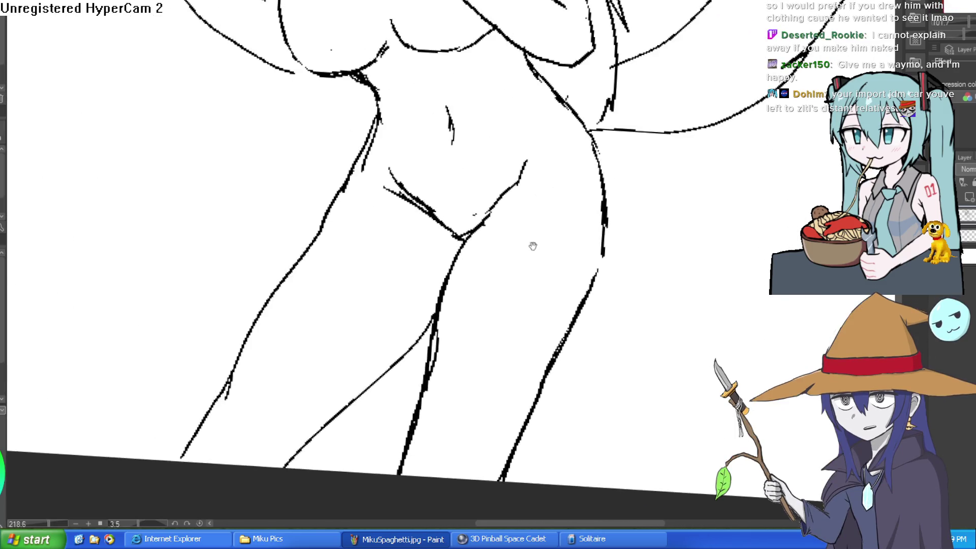
{"action": "mouse_move", "coordinate": [649, 260]}
{"action": "left_mouse_down"}
{"action": "mouse_move", "coordinate": [662, 207]}
{"action": "mouse_move", "coordinate": [654, 229]}
{"action": "left_mouse_up"}
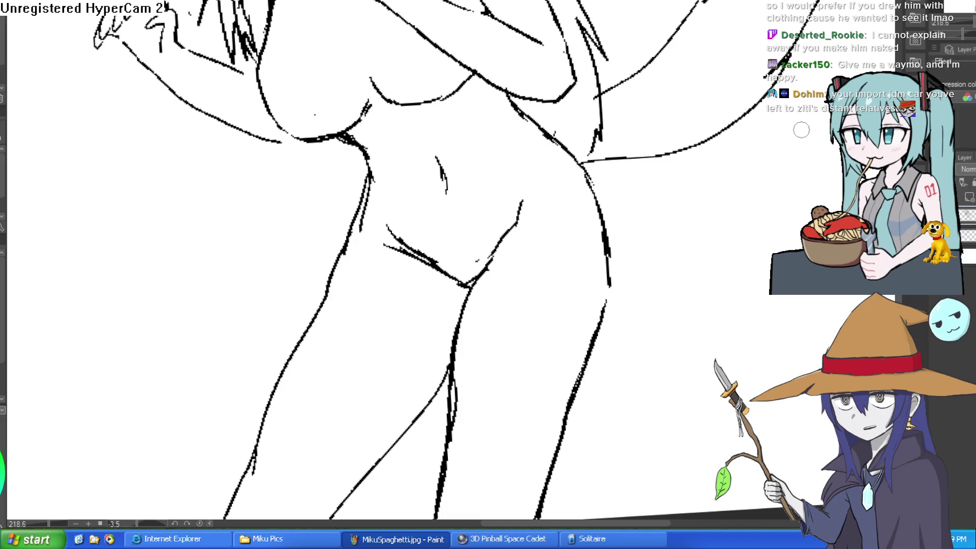
{"action": "scroll", "coordinate": [706, 183], "scroll_direction": "down", "scroll_amount": 3}
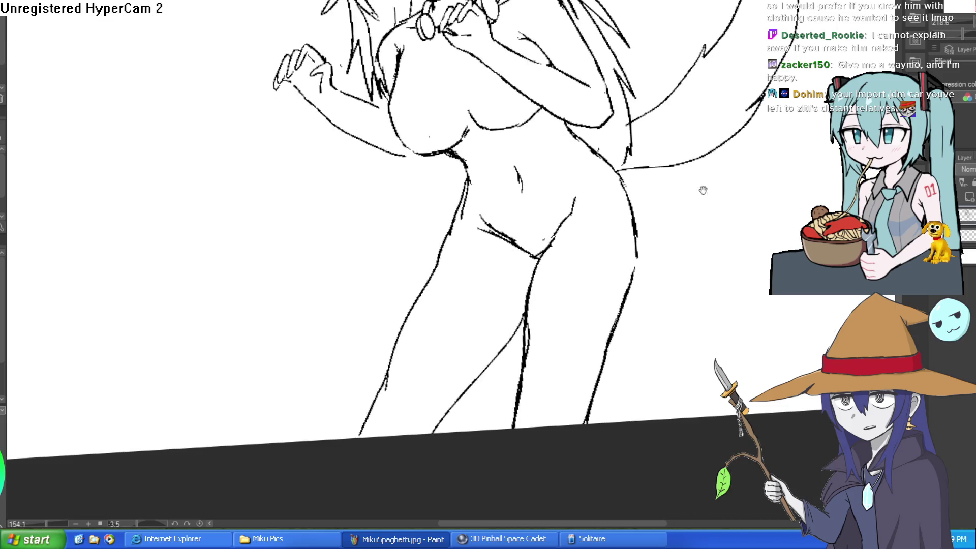
{"action": "scroll", "coordinate": [702, 224], "scroll_direction": "up", "scroll_amount": 1}
{"action": "mouse_move", "coordinate": [701, 225]}
{"action": "left_mouse_down"}
{"action": "mouse_move", "coordinate": [702, 253]}
{"action": "mouse_move", "coordinate": [676, 324]}
{"action": "mouse_move", "coordinate": [654, 256]}
{"action": "left_mouse_up"}
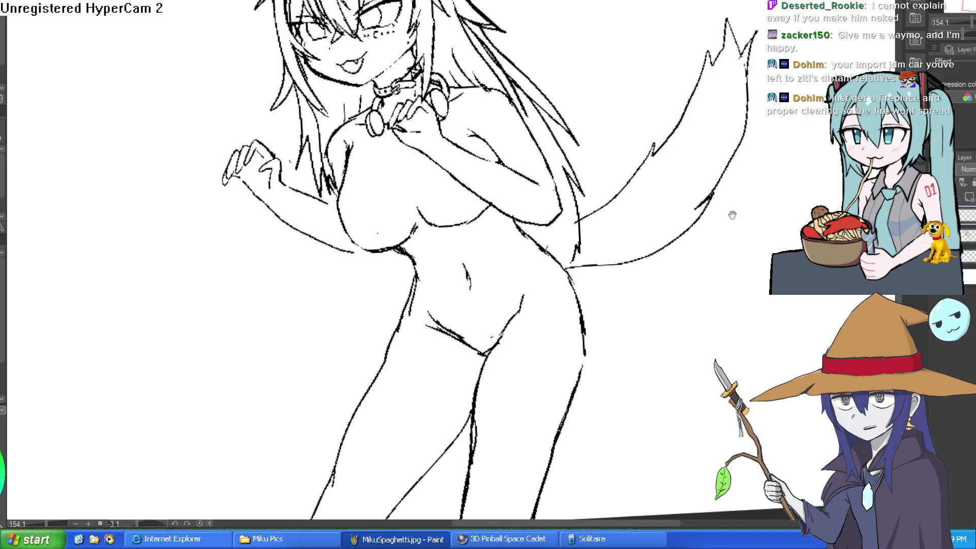
{"action": "left_click_drag", "start_coordinate": [689, 294], "coordinate": [617, 273]}
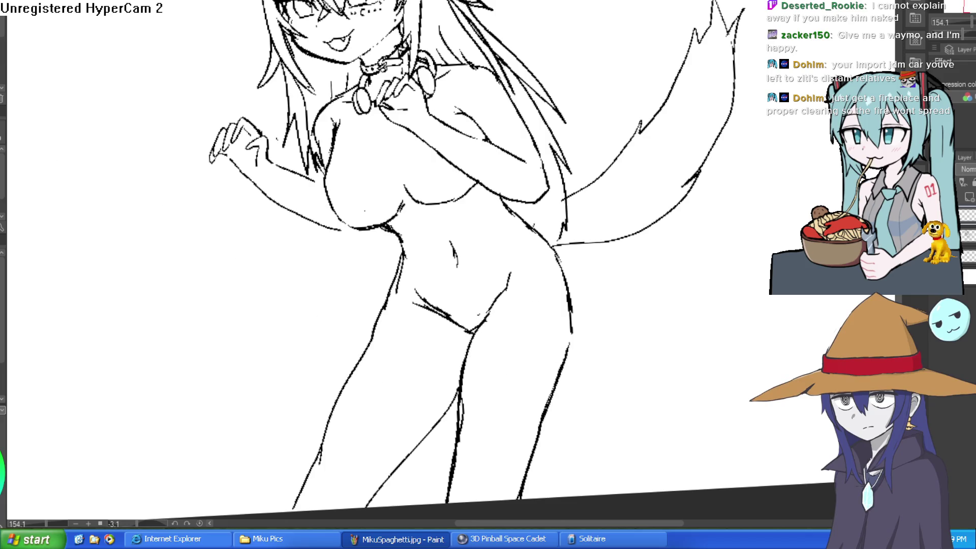
{"action": "left_click_drag", "start_coordinate": [466, 358], "coordinate": [562, 354]}
{"action": "left_click_drag", "start_coordinate": [464, 361], "coordinate": [359, 349]}
{"action": "mouse_move", "coordinate": [388, 293]}
{"action": "left_mouse_down"}
{"action": "mouse_move", "coordinate": [508, 289]}
{"action": "mouse_move", "coordinate": [558, 265]}
{"action": "left_mouse_up"}
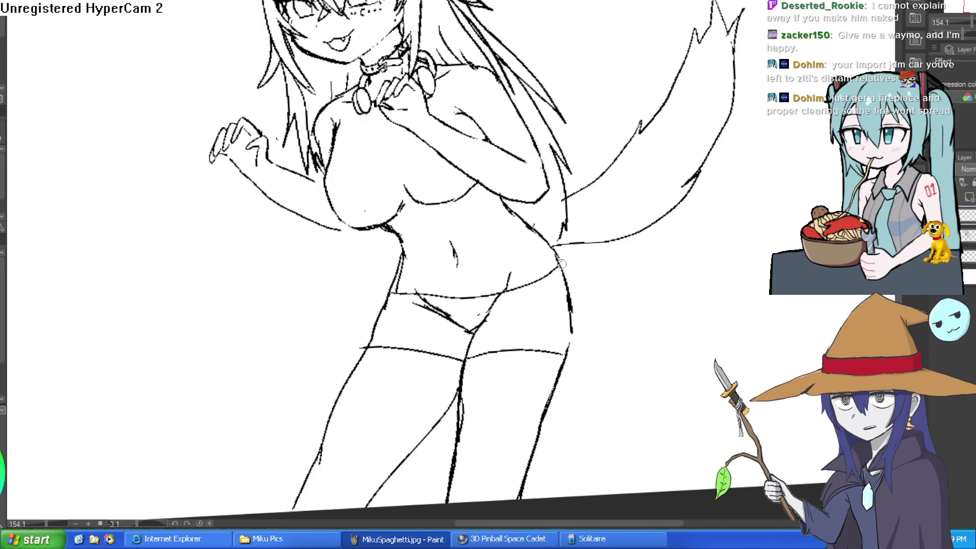
{"action": "key", "text": "ctrl+z"}
{"action": "key", "text": "ctrl+z"}
{"action": "key", "text": "ctrl+z"}
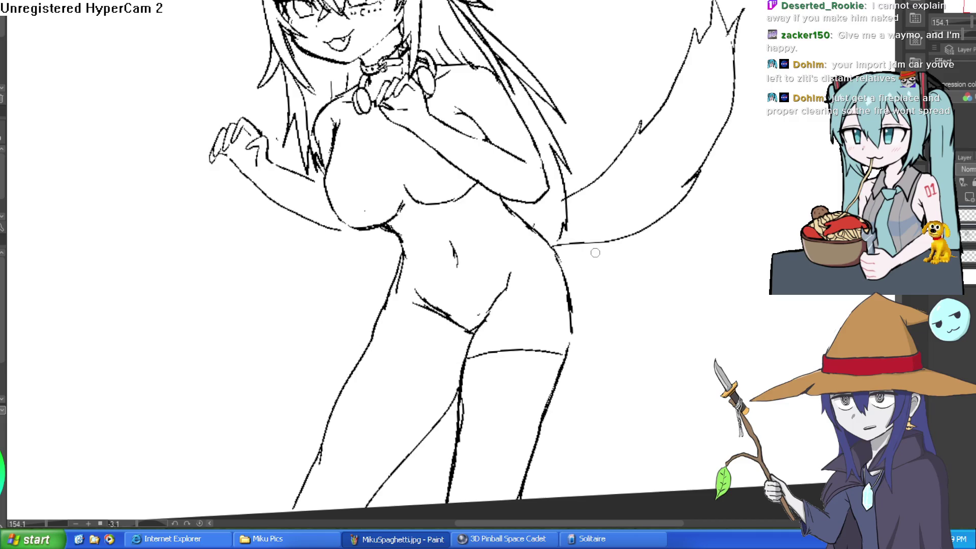
{"action": "mouse_move", "coordinate": [599, 279]}
{"action": "left_mouse_down"}
{"action": "mouse_move", "coordinate": [583, 269]}
{"action": "mouse_move", "coordinate": [570, 287]}
{"action": "left_mouse_up"}
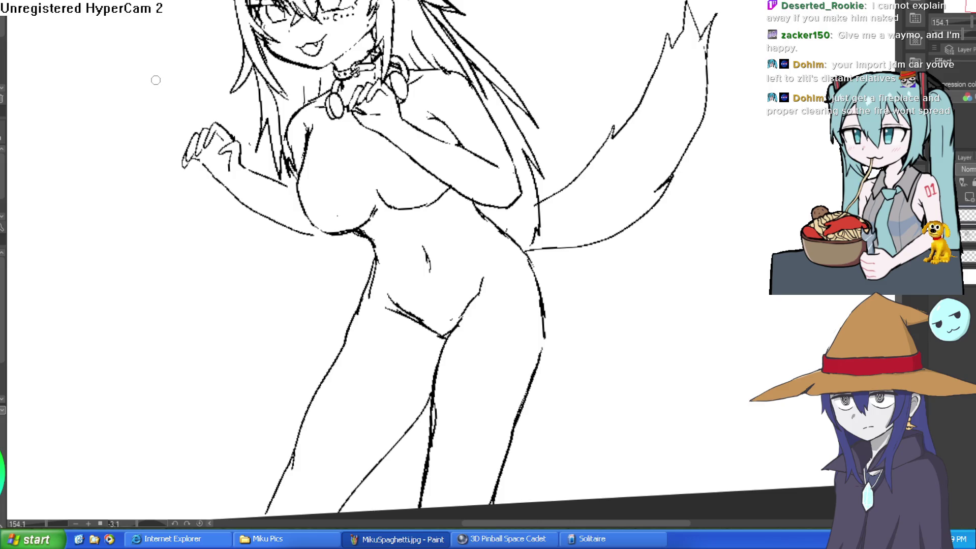
{"action": "left_click_drag", "start_coordinate": [570, 69], "coordinate": [587, 234]}
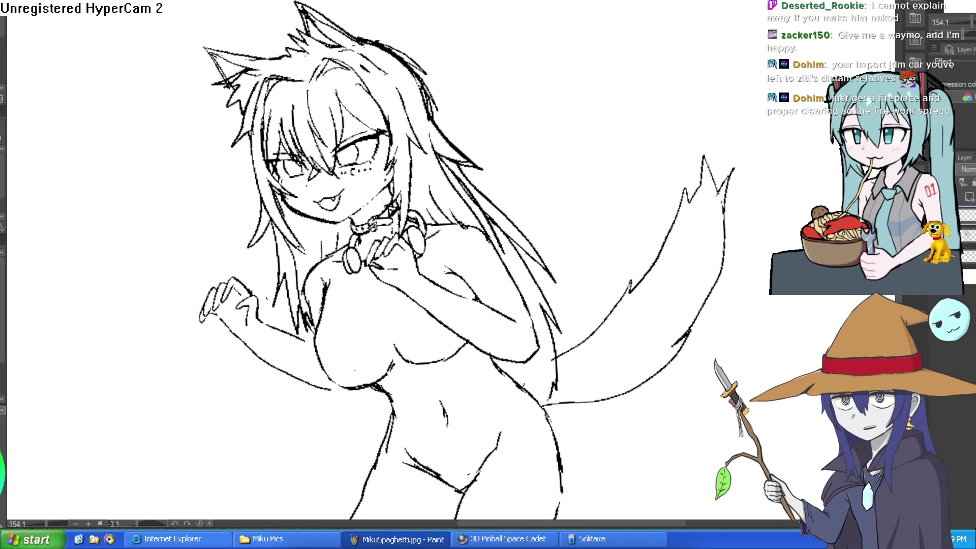
Step: Draw a spiky zig-zag clip in the bangs above the right eye, then level the view
{"action": "scroll", "coordinate": [389, 135], "scroll_direction": "up", "scroll_amount": 6}
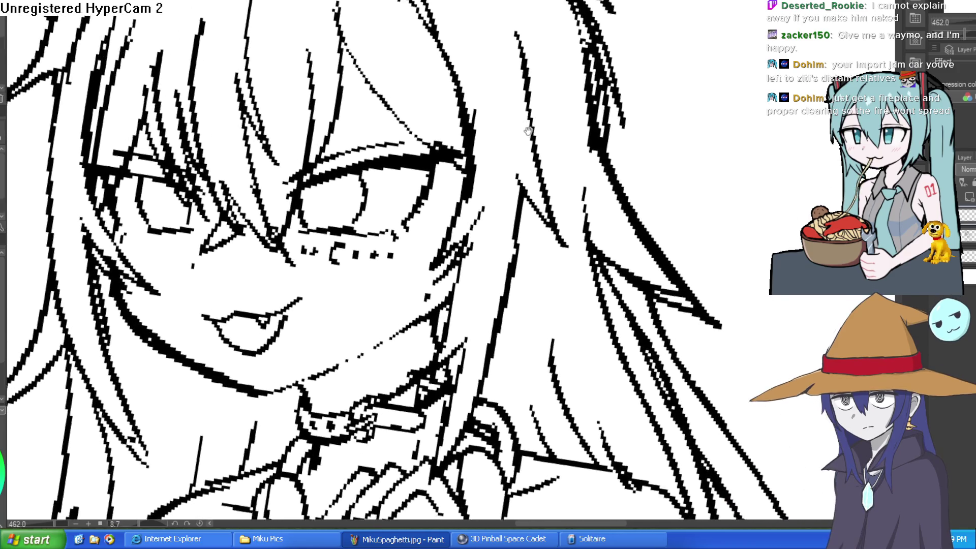
{"action": "mouse_move", "coordinate": [378, 109]}
{"action": "left_mouse_down"}
{"action": "mouse_move", "coordinate": [413, 53]}
{"action": "mouse_move", "coordinate": [385, 107]}
{"action": "mouse_move", "coordinate": [410, 105]}
{"action": "mouse_move", "coordinate": [436, 82]}
{"action": "mouse_move", "coordinate": [432, 66]}
{"action": "mouse_move", "coordinate": [445, 84]}
{"action": "mouse_move", "coordinate": [415, 133]}
{"action": "left_mouse_up"}
{"action": "scroll", "coordinate": [415, 134], "scroll_direction": "down", "scroll_amount": 6}
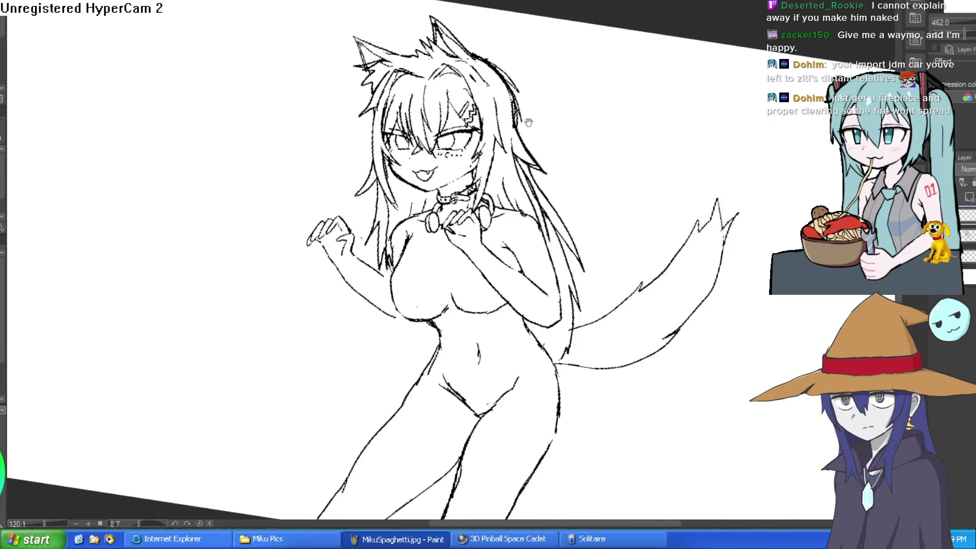
{"action": "scroll", "coordinate": [460, 115], "scroll_direction": "up", "scroll_amount": 3}
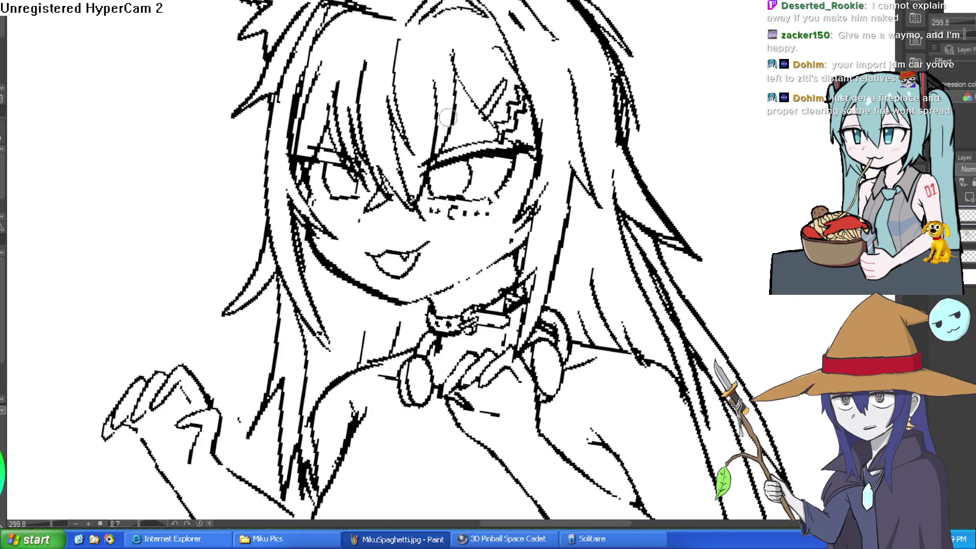
{"action": "mouse_move", "coordinate": [487, 69]}
{"action": "left_mouse_down"}
{"action": "mouse_move", "coordinate": [553, 148]}
{"action": "mouse_move", "coordinate": [585, 101]}
{"action": "mouse_move", "coordinate": [592, 107]}
{"action": "mouse_move", "coordinate": [584, 103]}
{"action": "left_mouse_up"}
{"action": "scroll", "coordinate": [584, 101], "scroll_direction": "down", "scroll_amount": 4}
{"action": "left_click_drag", "start_coordinate": [602, 121], "coordinate": [581, 113]}
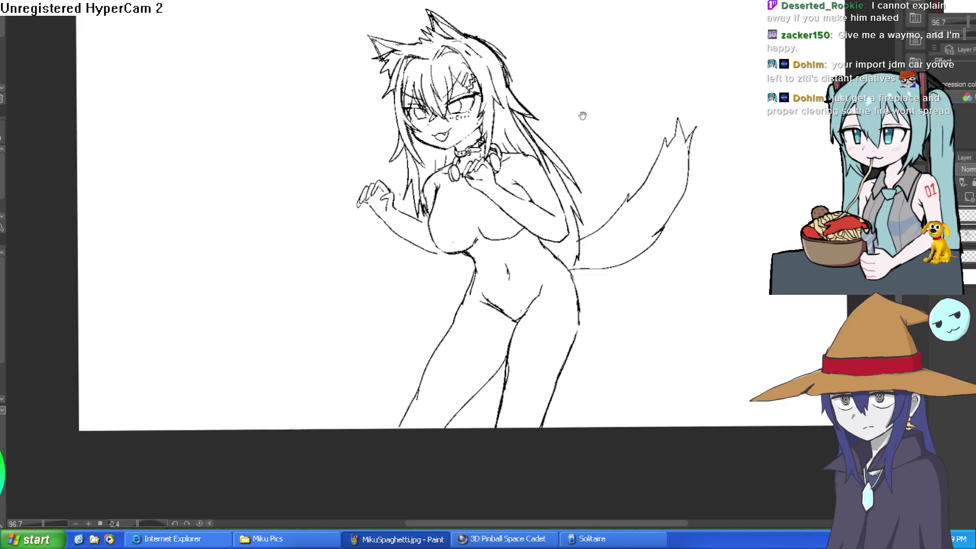
{"action": "left_click_drag", "start_coordinate": [589, 212], "coordinate": [617, 169]}
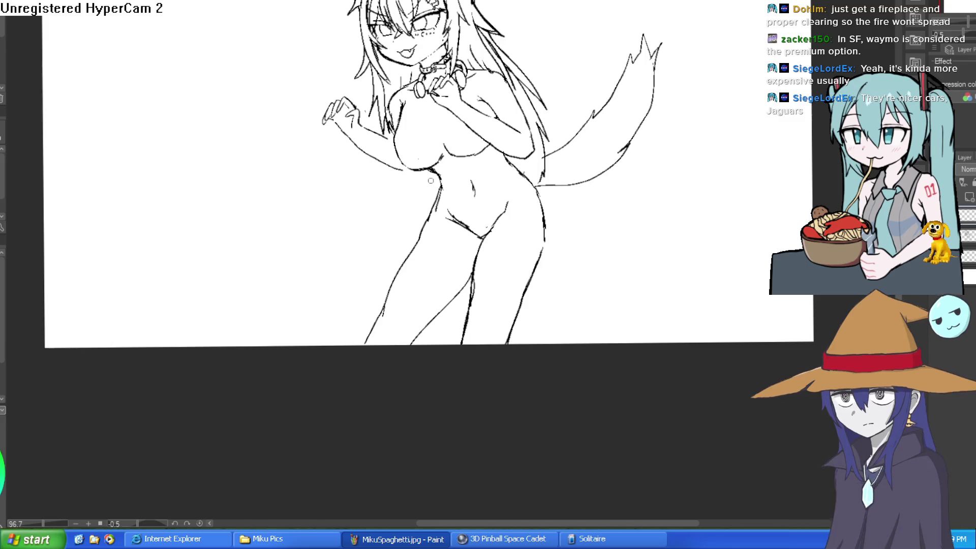
Step: Ink a jagged neckline across the upper chest from the collar past the shoulder
{"action": "scroll", "coordinate": [401, 97], "scroll_direction": "up", "scroll_amount": 4}
{"action": "mouse_move", "coordinate": [378, 107]}
{"action": "left_mouse_down"}
{"action": "mouse_move", "coordinate": [468, 159]}
{"action": "mouse_move", "coordinate": [538, 103]}
{"action": "mouse_move", "coordinate": [556, 55]}
{"action": "left_mouse_up"}
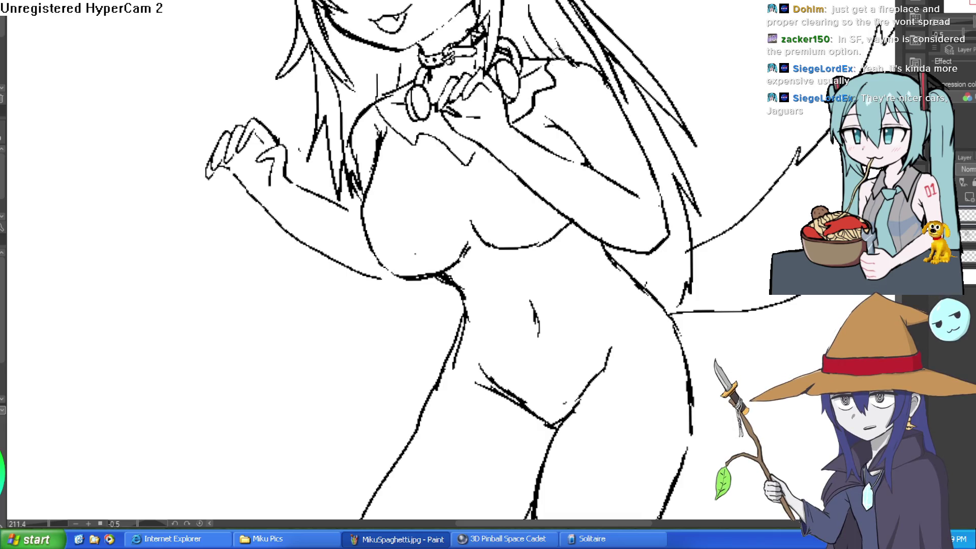
{"action": "mouse_move", "coordinate": [703, 276]}
{"action": "left_mouse_down"}
{"action": "mouse_move", "coordinate": [680, 250]}
{"action": "mouse_move", "coordinate": [672, 297]}
{"action": "left_mouse_up"}
{"action": "left_click_drag", "start_coordinate": [627, 237], "coordinate": [638, 233]}
{"action": "mouse_move", "coordinate": [375, 123]}
{"action": "left_mouse_down"}
{"action": "mouse_move", "coordinate": [407, 173]}
{"action": "mouse_move", "coordinate": [468, 191]}
{"action": "mouse_move", "coordinate": [482, 160]}
{"action": "mouse_move", "coordinate": [531, 130]}
{"action": "mouse_move", "coordinate": [556, 93]}
{"action": "mouse_move", "coordinate": [553, 75]}
{"action": "mouse_move", "coordinate": [555, 87]}
{"action": "left_mouse_up"}
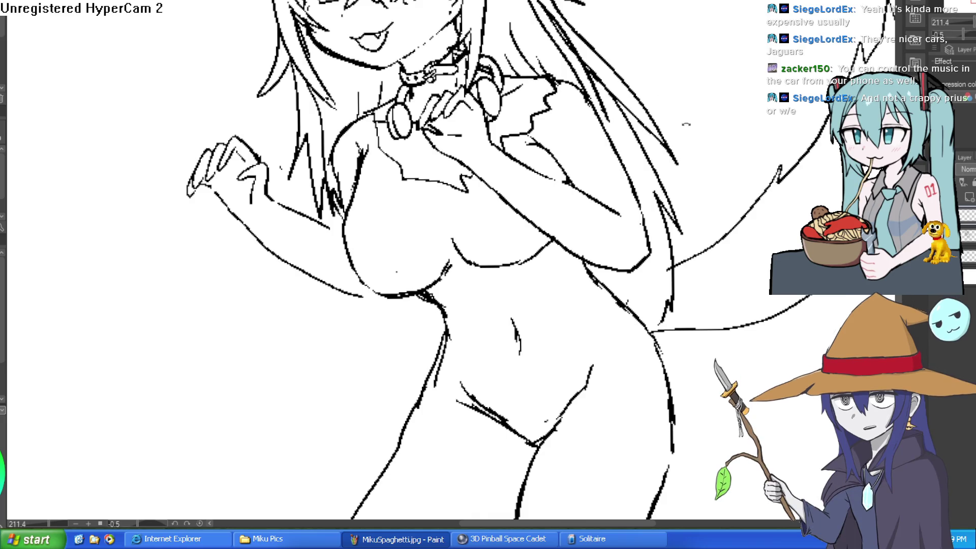
{"action": "scroll", "coordinate": [686, 123], "scroll_direction": "down", "scroll_amount": 2}
{"action": "scroll", "coordinate": [540, 198], "scroll_direction": "up", "scroll_amount": 5}
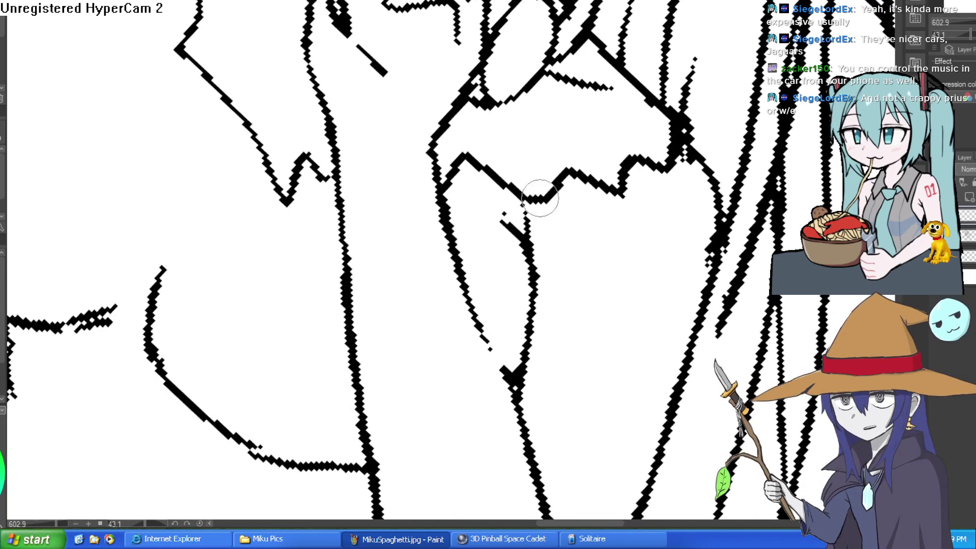
{"action": "mouse_move", "coordinate": [540, 198]}
{"action": "left_mouse_down"}
{"action": "mouse_move", "coordinate": [577, 124]}
{"action": "mouse_move", "coordinate": [599, 196]}
{"action": "mouse_move", "coordinate": [645, 130]}
{"action": "left_mouse_up"}
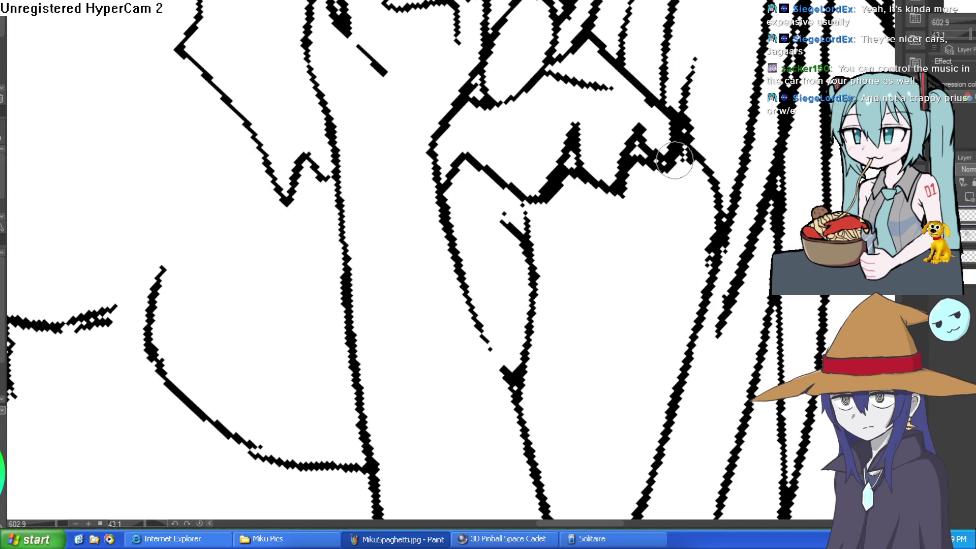
{"action": "mouse_move", "coordinate": [674, 160]}
{"action": "left_mouse_down"}
{"action": "mouse_move", "coordinate": [644, 178]}
{"action": "mouse_move", "coordinate": [675, 169]}
{"action": "left_mouse_up"}
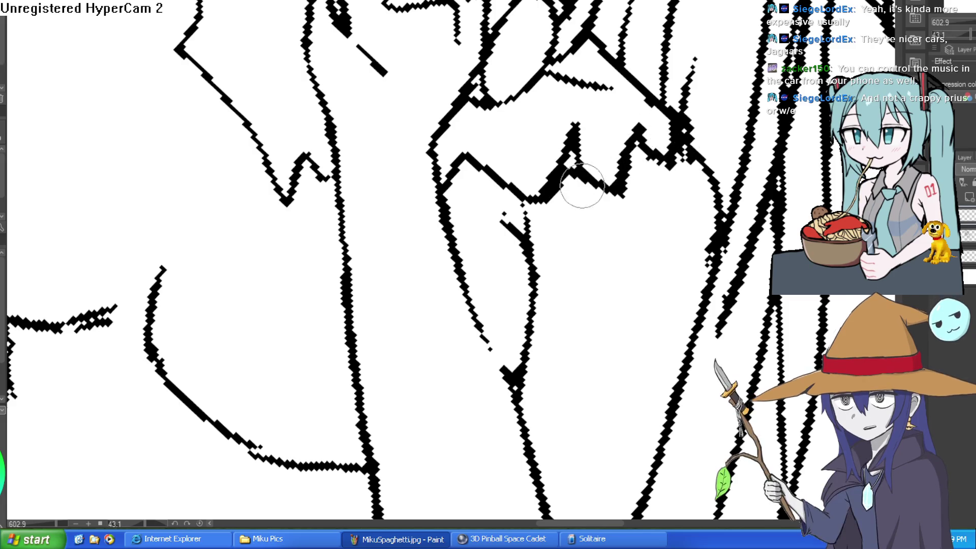
{"action": "key", "text": "ctrl+z"}
{"action": "key", "text": "ctrl+z"}
{"action": "key", "text": "ctrl+z"}
Step: Trace the dress outline down the left torso, the right side and the right hip
{"action": "mouse_move", "coordinate": [544, 197]}
{"action": "left_mouse_down"}
{"action": "mouse_move", "coordinate": [554, 148]}
{"action": "mouse_move", "coordinate": [686, 310]}
{"action": "mouse_move", "coordinate": [635, 234]}
{"action": "mouse_move", "coordinate": [626, 159]}
{"action": "left_mouse_up"}
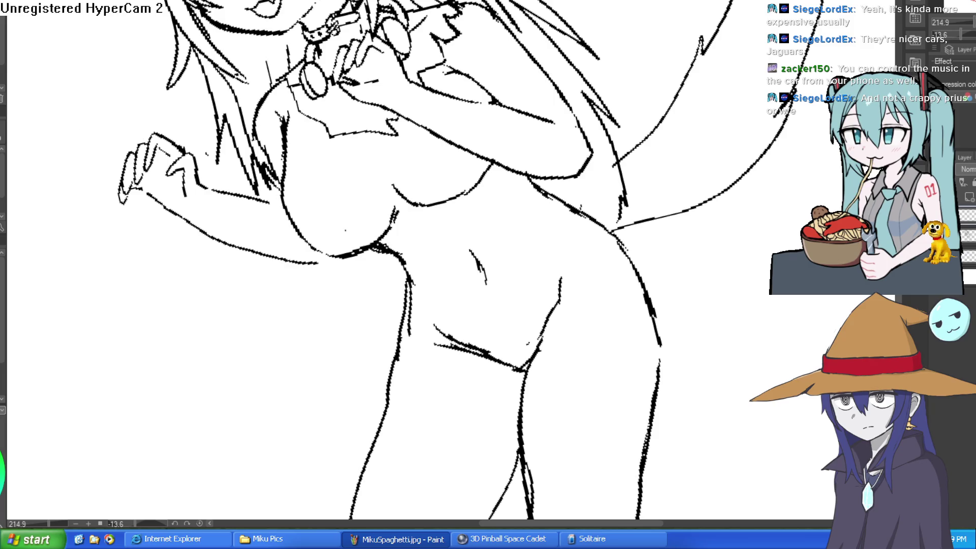
{"action": "mouse_move", "coordinate": [386, 203]}
{"action": "left_mouse_down"}
{"action": "mouse_move", "coordinate": [349, 159]}
{"action": "mouse_move", "coordinate": [343, 212]}
{"action": "mouse_move", "coordinate": [359, 251]}
{"action": "left_mouse_up"}
{"action": "key", "text": "ctrl+z"}
{"action": "key", "text": "ctrl+z"}
{"action": "key", "text": "ctrl+z"}
{"action": "mouse_move", "coordinate": [323, 156]}
{"action": "left_mouse_down"}
{"action": "mouse_move", "coordinate": [379, 242]}
{"action": "mouse_move", "coordinate": [392, 307]}
{"action": "left_mouse_up"}
{"action": "left_click_drag", "start_coordinate": [367, 234], "coordinate": [378, 293]}
{"action": "left_click_drag", "start_coordinate": [528, 218], "coordinate": [573, 168]}
{"action": "mouse_move", "coordinate": [503, 149]}
{"action": "left_mouse_down"}
{"action": "mouse_move", "coordinate": [492, 209]}
{"action": "mouse_move", "coordinate": [508, 164]}
{"action": "left_mouse_up"}
{"action": "mouse_move", "coordinate": [575, 246]}
{"action": "left_mouse_down"}
{"action": "mouse_move", "coordinate": [584, 351]}
{"action": "mouse_move", "coordinate": [603, 325]}
{"action": "mouse_move", "coordinate": [605, 245]}
{"action": "left_mouse_up"}
{"action": "mouse_move", "coordinate": [592, 191]}
{"action": "left_mouse_down"}
{"action": "mouse_move", "coordinate": [640, 203]}
{"action": "mouse_move", "coordinate": [473, 229]}
{"action": "mouse_move", "coordinate": [309, 239]}
{"action": "left_mouse_up"}
{"action": "scroll", "coordinate": [358, 186], "scroll_direction": "down", "scroll_amount": 2}
{"action": "scroll", "coordinate": [623, 193], "scroll_direction": "down", "scroll_amount": 2}
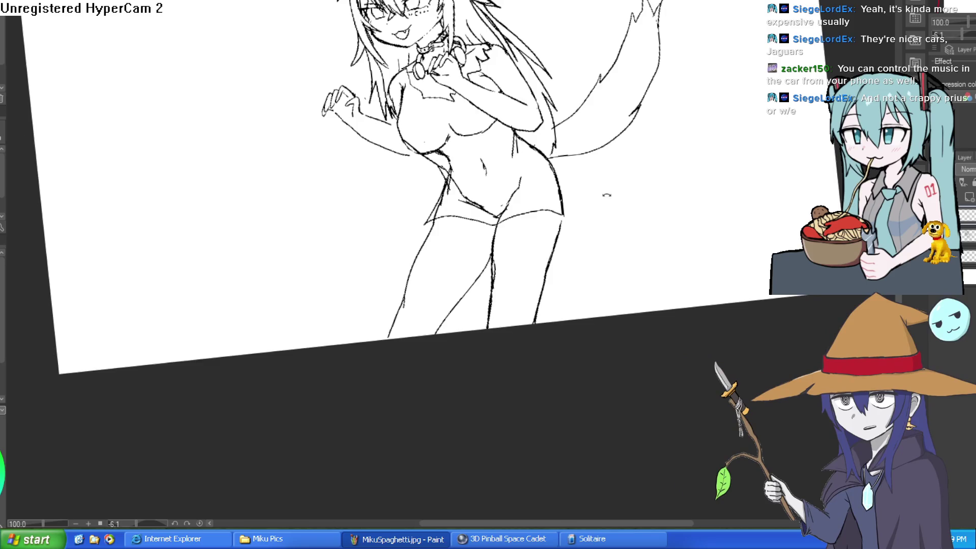
Step: Add strokes along the torso and near the hip, plus a curved dress line beside the arm
{"action": "left_click_drag", "start_coordinate": [623, 194], "coordinate": [42, 143]}
{"action": "left_click_drag", "start_coordinate": [639, 129], "coordinate": [673, 178]}
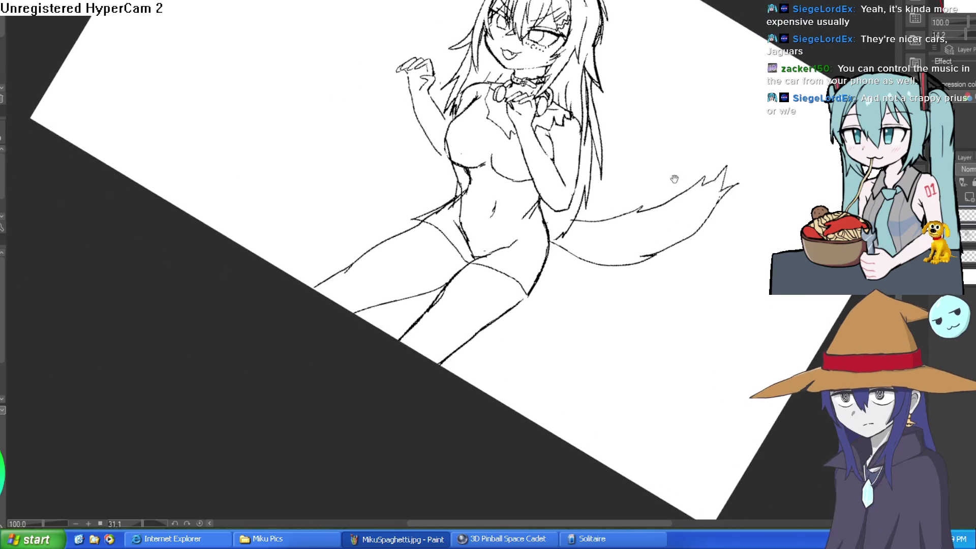
{"action": "scroll", "coordinate": [533, 180], "scroll_direction": "up", "scroll_amount": 2}
{"action": "left_click_drag", "start_coordinate": [457, 142], "coordinate": [483, 248]}
{"action": "mouse_move", "coordinate": [481, 167]}
{"action": "left_mouse_down"}
{"action": "mouse_move", "coordinate": [496, 223]}
{"action": "mouse_move", "coordinate": [474, 224]}
{"action": "left_mouse_up"}
{"action": "left_click_drag", "start_coordinate": [348, 333], "coordinate": [332, 340]}
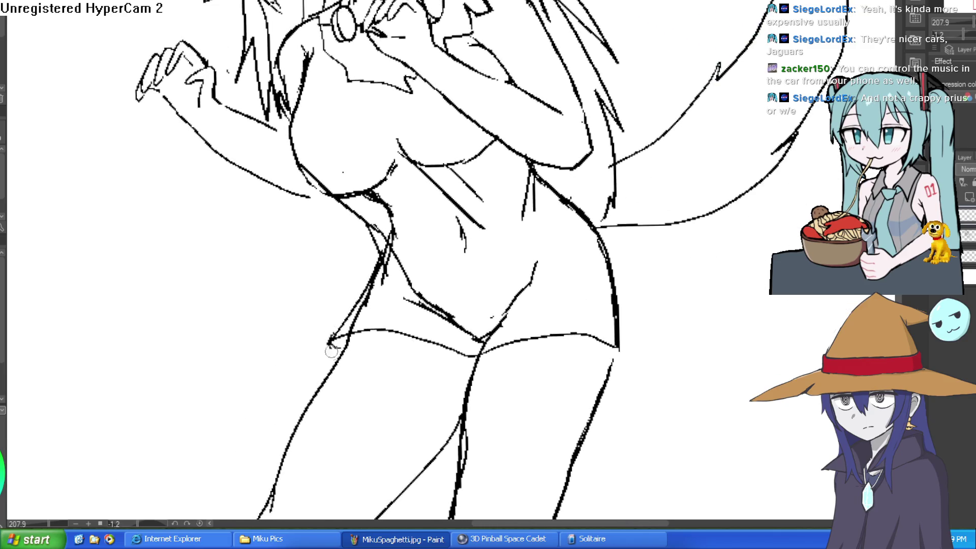
{"action": "mouse_move", "coordinate": [573, 263]}
{"action": "left_mouse_down"}
{"action": "mouse_move", "coordinate": [621, 275]}
{"action": "mouse_move", "coordinate": [632, 246]}
{"action": "left_mouse_up"}
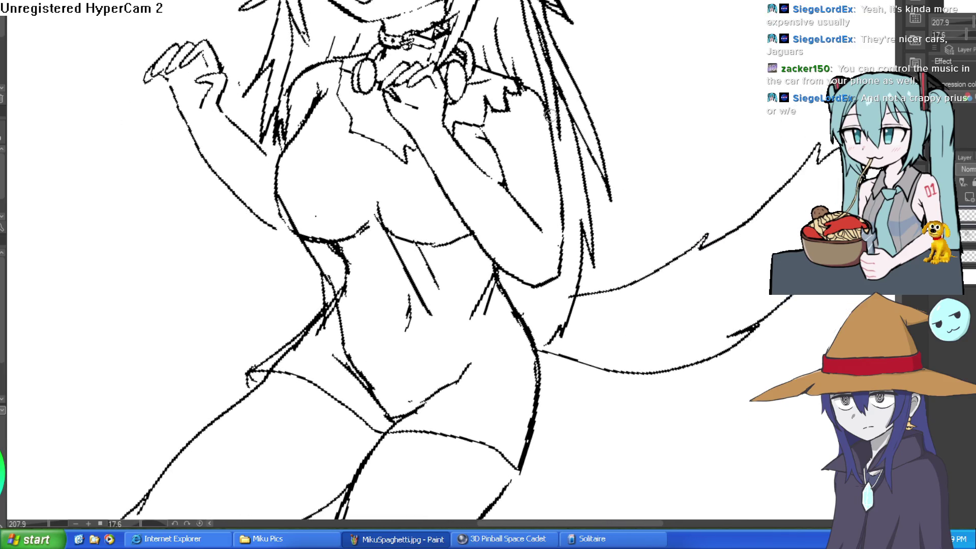
{"action": "mouse_move", "coordinate": [549, 113]}
{"action": "left_mouse_down"}
{"action": "mouse_move", "coordinate": [572, 216]}
{"action": "mouse_move", "coordinate": [527, 204]}
{"action": "left_mouse_up"}
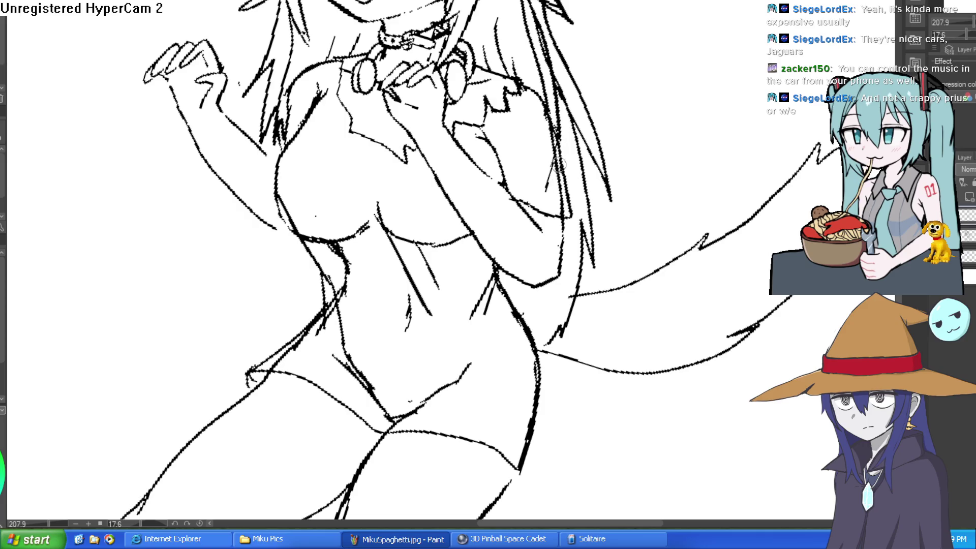
{"action": "scroll", "coordinate": [524, 137], "scroll_direction": "down", "scroll_amount": 3}
{"action": "left_click_drag", "start_coordinate": [524, 137], "coordinate": [633, 117]}
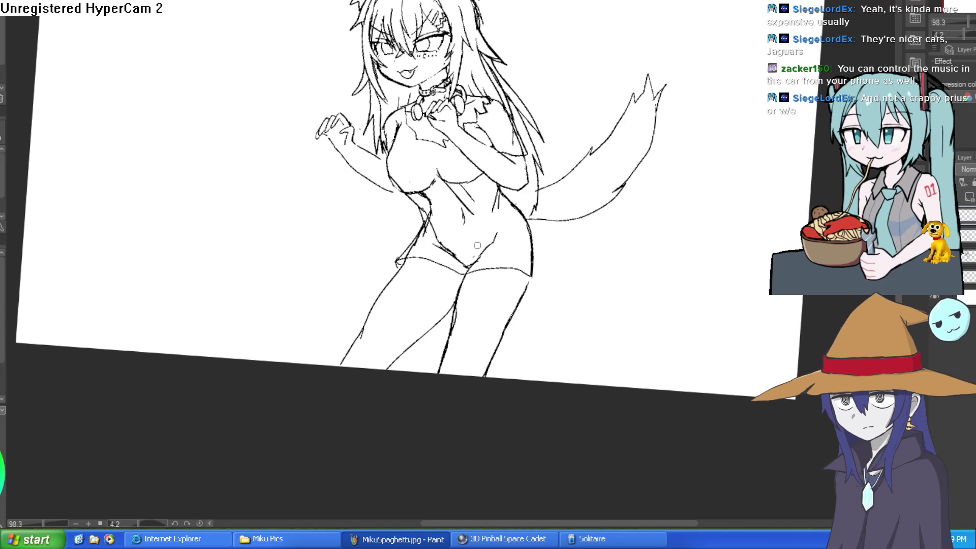
{"action": "key", "text": "g"}
{"action": "left_click", "coordinate": [511, 256]}
{"action": "left_click", "coordinate": [438, 248]}
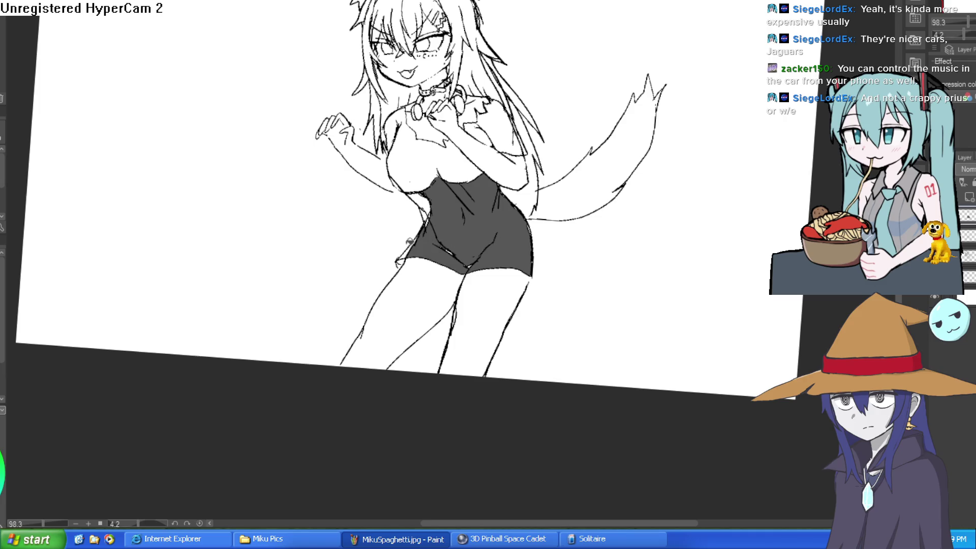
{"action": "left_click", "coordinate": [407, 251]}
{"action": "left_click", "coordinate": [421, 170]}
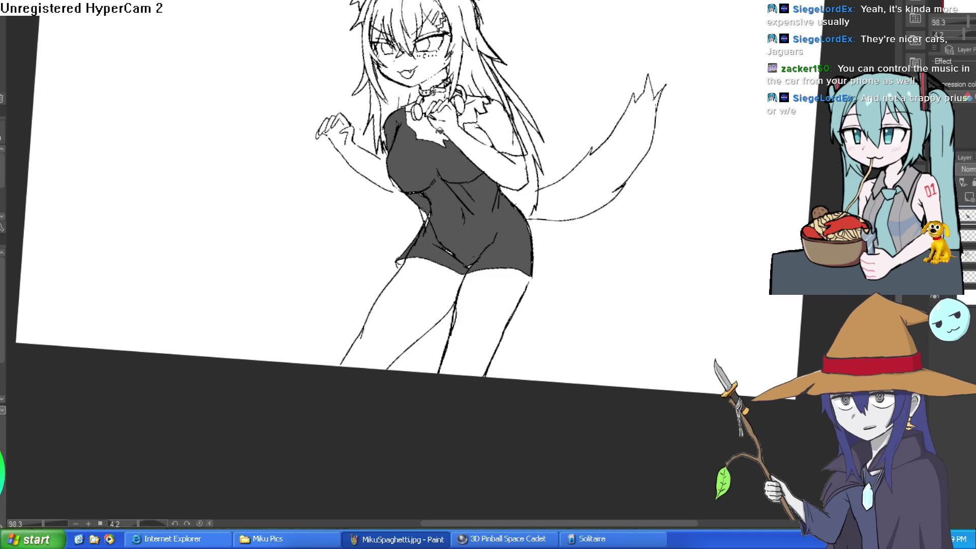
{"action": "left_click", "coordinate": [439, 131]}
{"action": "key", "text": "ctrl+z"}
{"action": "left_click", "coordinate": [483, 130]}
{"action": "left_click", "coordinate": [516, 123]}
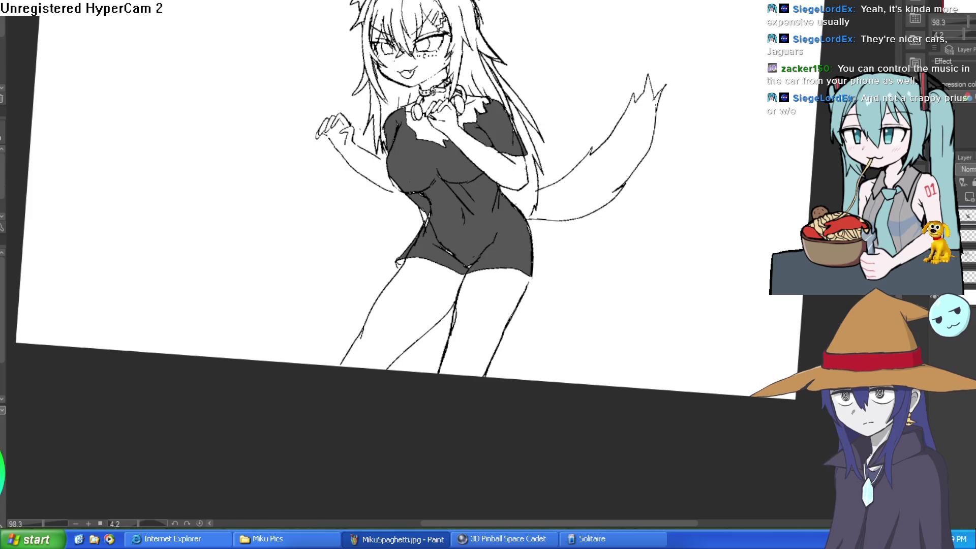
{"action": "scroll", "coordinate": [483, 244], "scroll_direction": "up", "scroll_amount": 3}
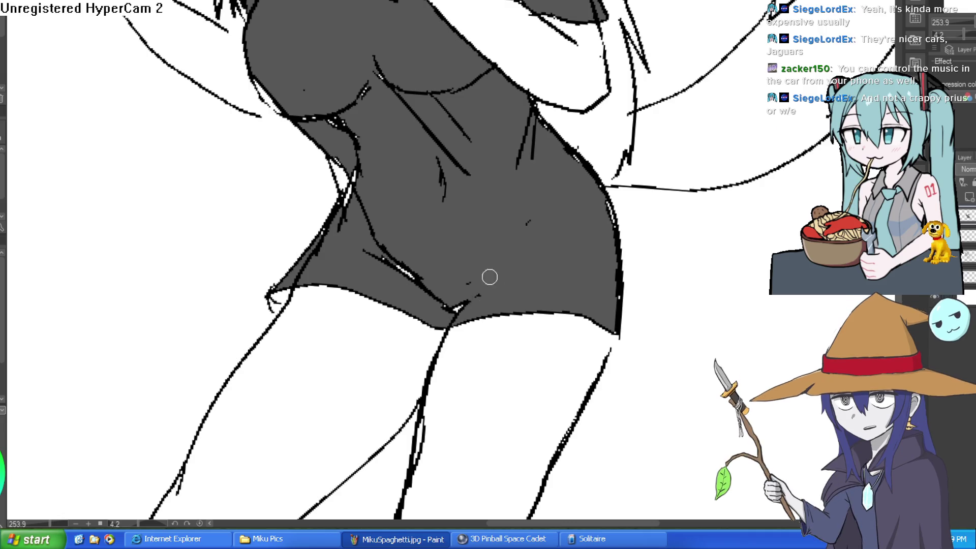
{"action": "mouse_move", "coordinate": [530, 221]}
{"action": "left_mouse_down"}
{"action": "mouse_move", "coordinate": [449, 310]}
{"action": "mouse_move", "coordinate": [413, 289]}
{"action": "mouse_move", "coordinate": [375, 235]}
{"action": "mouse_move", "coordinate": [338, 135]}
{"action": "mouse_move", "coordinate": [305, 109]}
{"action": "mouse_move", "coordinate": [301, 120]}
{"action": "mouse_move", "coordinate": [335, 122]}
{"action": "mouse_move", "coordinate": [376, 83]}
{"action": "mouse_move", "coordinate": [518, 119]}
{"action": "mouse_move", "coordinate": [525, 133]}
{"action": "mouse_move", "coordinate": [481, 191]}
{"action": "mouse_move", "coordinate": [408, 228]}
{"action": "mouse_move", "coordinate": [394, 227]}
{"action": "mouse_move", "coordinate": [375, 172]}
{"action": "mouse_move", "coordinate": [304, 157]}
{"action": "mouse_move", "coordinate": [407, 146]}
{"action": "mouse_move", "coordinate": [413, 128]}
{"action": "mouse_move", "coordinate": [403, 131]}
{"action": "left_mouse_up"}
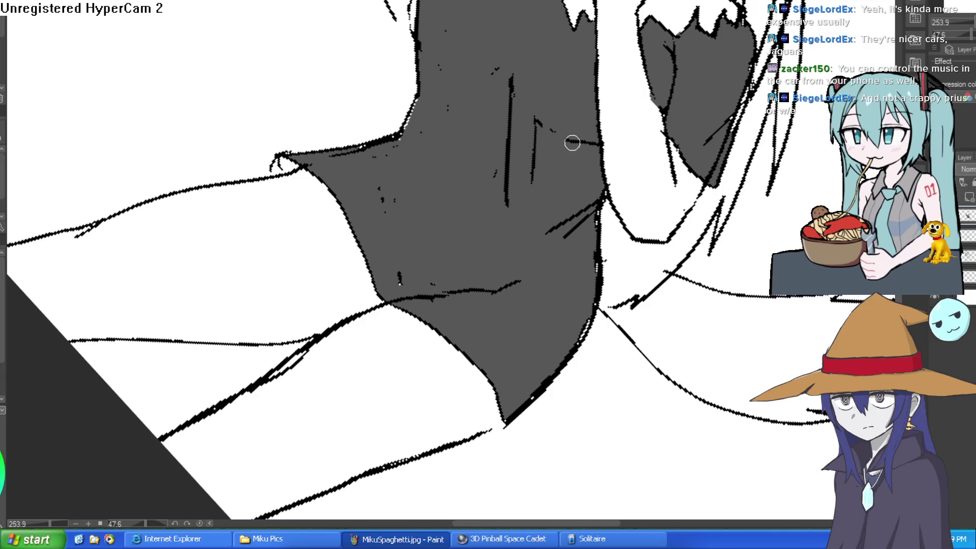
{"action": "key", "text": "ctrl+0"}
{"action": "left_click_drag", "start_coordinate": [548, 200], "coordinate": [618, 170]}
{"action": "scroll", "coordinate": [619, 171], "scroll_direction": "up", "scroll_amount": 3}
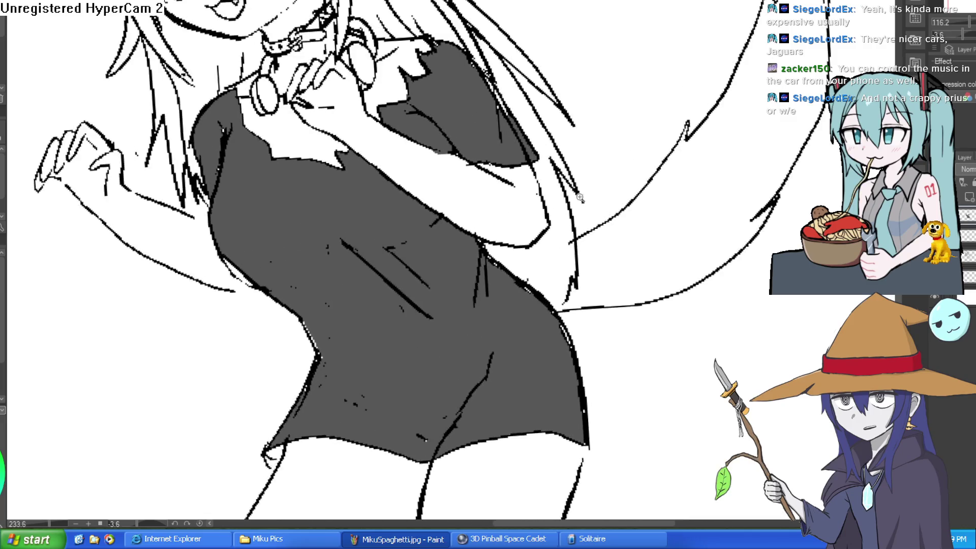
{"action": "scroll", "coordinate": [595, 276], "scroll_direction": "down", "scroll_amount": 1}
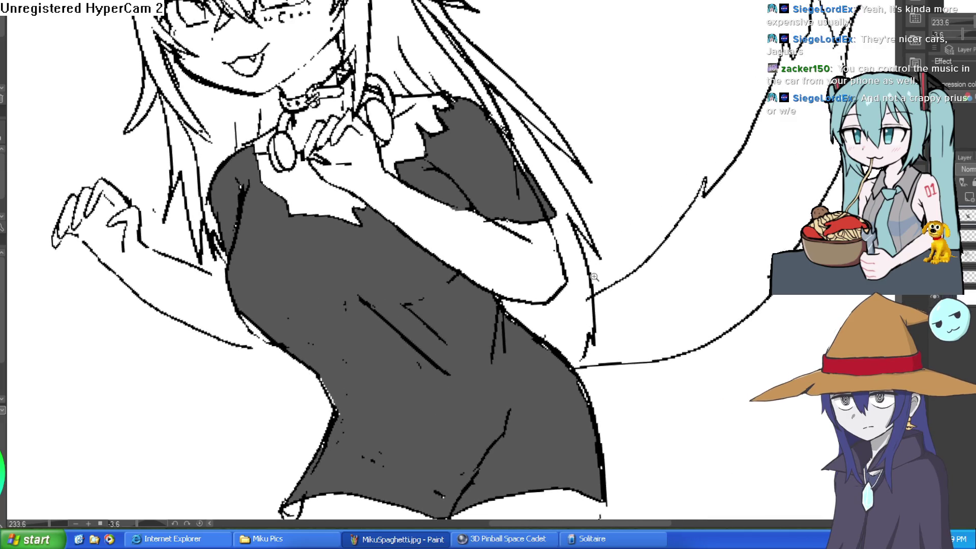
{"action": "scroll", "coordinate": [523, 221], "scroll_direction": "down", "scroll_amount": 2}
{"action": "left_click_drag", "start_coordinate": [537, 219], "coordinate": [570, 203]}
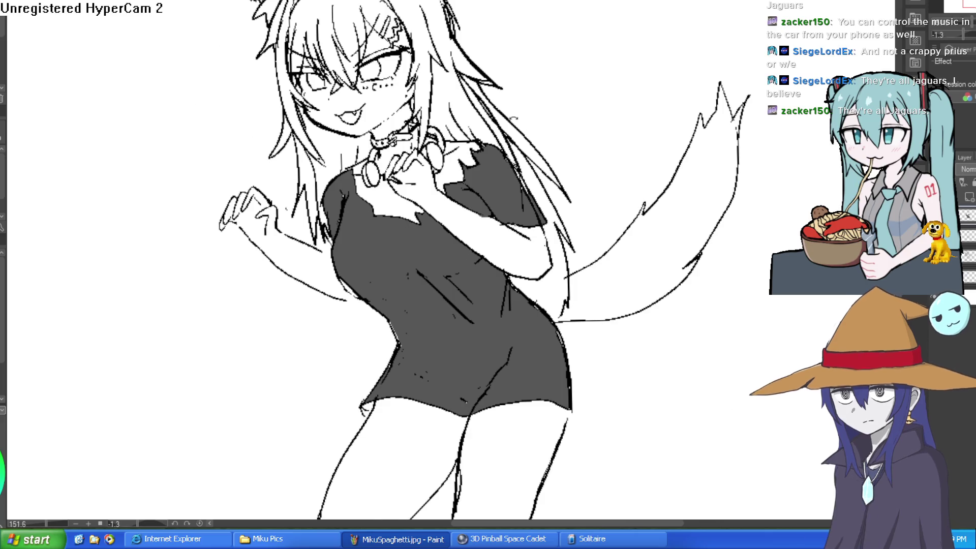
Step: Add short black strokes along the dress outline and darken its top edge near the shoulder
{"action": "left_click_drag", "start_coordinate": [386, 214], "coordinate": [475, 137]}
{"action": "scroll", "coordinate": [474, 137], "scroll_direction": "up", "scroll_amount": 3}
{"action": "scroll", "coordinate": [474, 137], "scroll_direction": "up", "scroll_amount": 1}
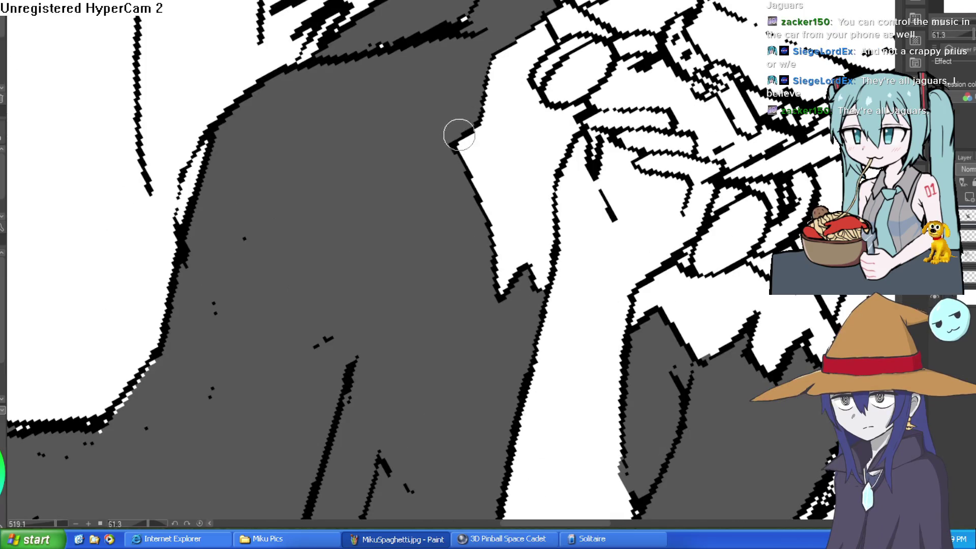
{"action": "left_click_drag", "start_coordinate": [460, 145], "coordinate": [406, 175]}
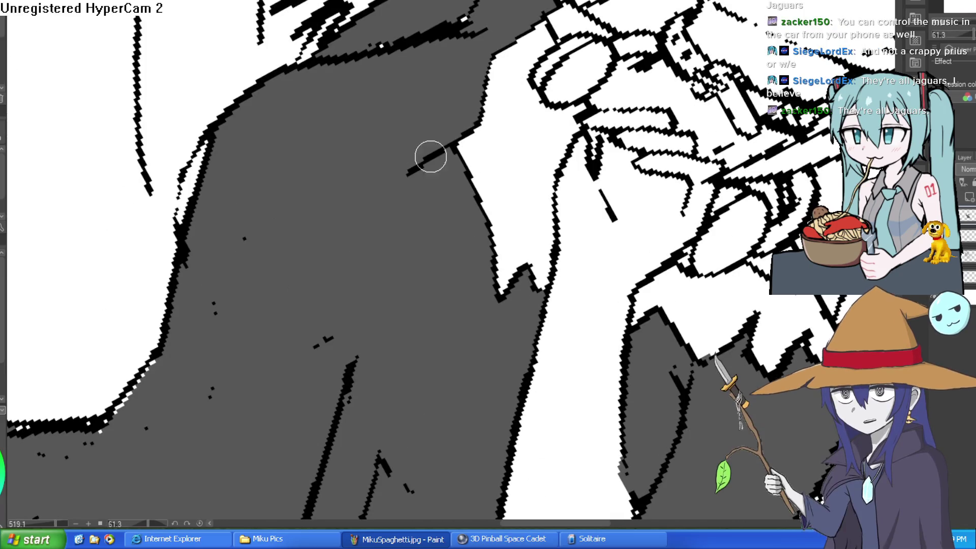
{"action": "mouse_move", "coordinate": [477, 113]}
{"action": "left_mouse_down"}
{"action": "mouse_move", "coordinate": [534, 31]}
{"action": "mouse_move", "coordinate": [409, 23]}
{"action": "mouse_move", "coordinate": [322, 94]}
{"action": "left_mouse_up"}
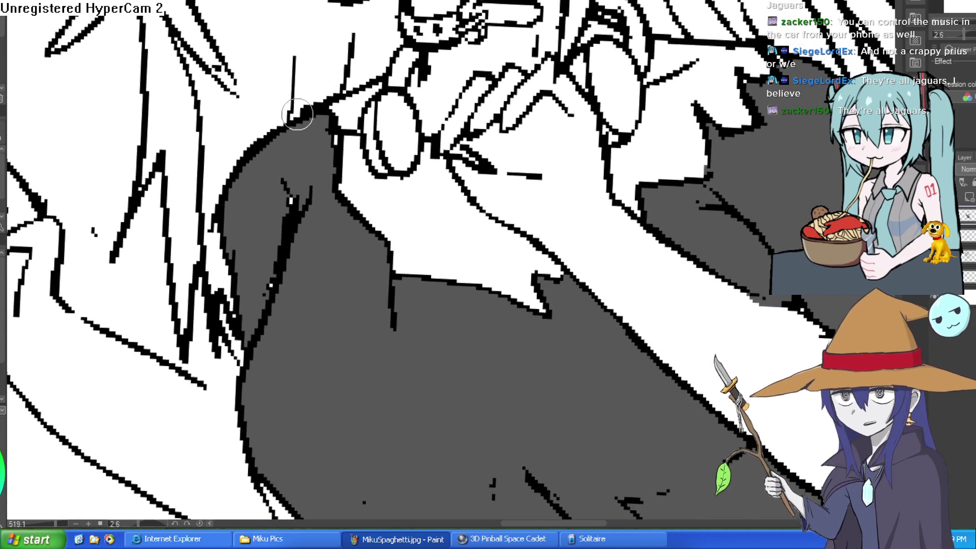
Step: Add one more short black stroke to the dress outline, then reframe the view on the dress
{"action": "mouse_move", "coordinate": [536, 83]}
{"action": "left_mouse_down"}
{"action": "mouse_move", "coordinate": [574, 112]}
{"action": "mouse_move", "coordinate": [654, 107]}
{"action": "mouse_move", "coordinate": [495, 224]}
{"action": "mouse_move", "coordinate": [545, 181]}
{"action": "mouse_move", "coordinate": [524, 224]}
{"action": "mouse_move", "coordinate": [450, 261]}
{"action": "left_mouse_up"}
{"action": "left_click", "coordinate": [534, 215], "text": "shift"}
{"action": "scroll", "coordinate": [597, 183], "scroll_direction": "down", "scroll_amount": 5}
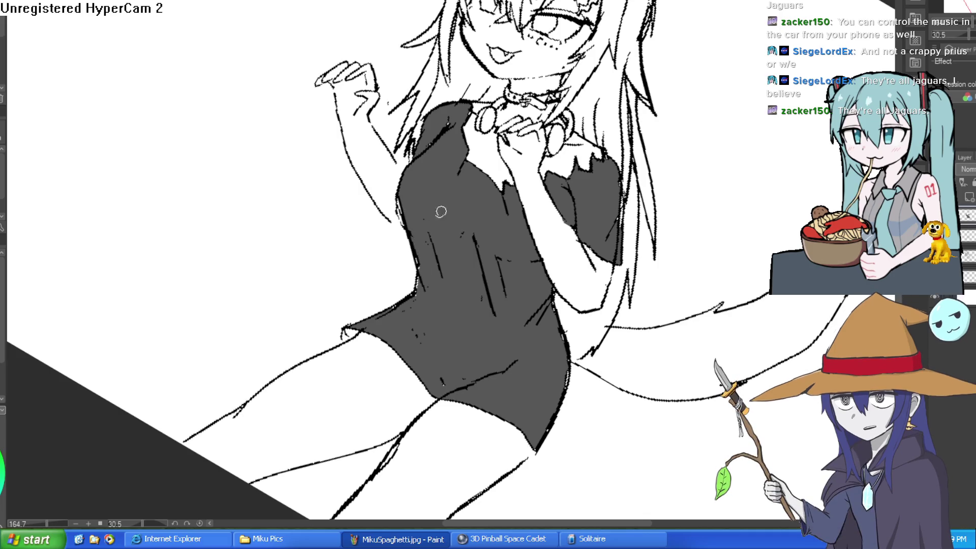
{"action": "left_click_drag", "start_coordinate": [488, 201], "coordinate": [492, 223]}
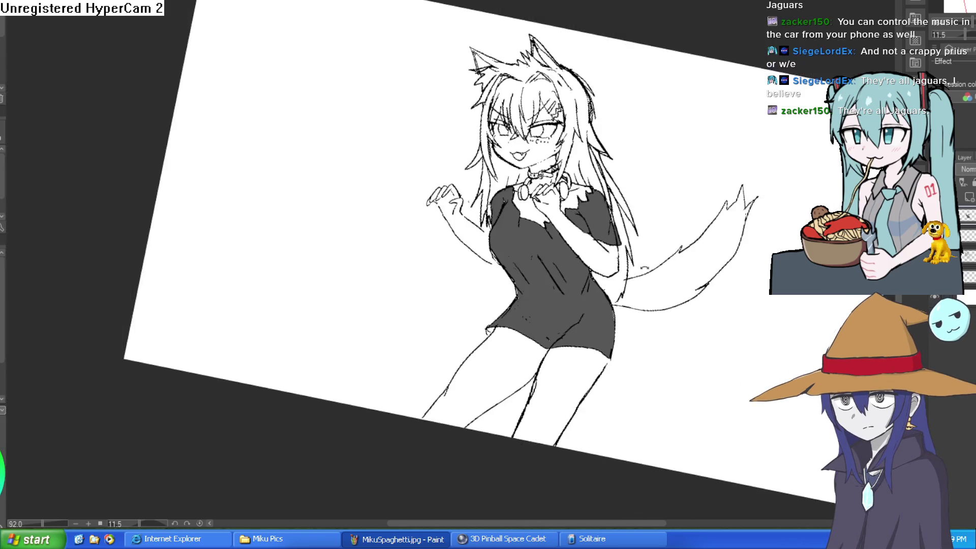
{"action": "scroll", "coordinate": [599, 315], "scroll_direction": "down", "scroll_amount": 4}
{"action": "mouse_move", "coordinate": [600, 315]}
{"action": "left_mouse_down"}
{"action": "mouse_move", "coordinate": [650, 223]}
{"action": "mouse_move", "coordinate": [621, 170]}
{"action": "mouse_move", "coordinate": [600, 209]}
{"action": "mouse_move", "coordinate": [424, 246]}
{"action": "left_mouse_up"}
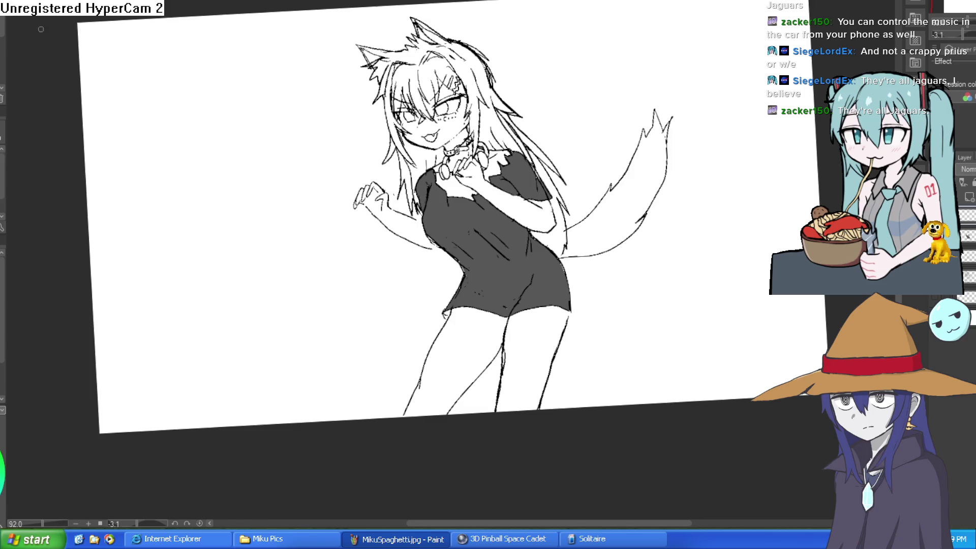
{"action": "left_click", "coordinate": [522, 272]}
Step: Draw curved grey guide lines across the chest and down the dress, redoing one stray line
{"action": "mouse_move", "coordinate": [551, 277]}
{"action": "left_mouse_down"}
{"action": "mouse_move", "coordinate": [451, 300]}
{"action": "mouse_move", "coordinate": [438, 342]}
{"action": "mouse_move", "coordinate": [451, 380]}
{"action": "mouse_move", "coordinate": [545, 279]}
{"action": "left_mouse_up"}
{"action": "mouse_move", "coordinate": [659, 224]}
{"action": "left_mouse_down"}
{"action": "mouse_move", "coordinate": [730, 272]}
{"action": "mouse_move", "coordinate": [426, 103]}
{"action": "left_mouse_up"}
{"action": "left_click_drag", "start_coordinate": [373, 39], "coordinate": [429, 100]}
{"action": "key", "text": "ctrl+z"}
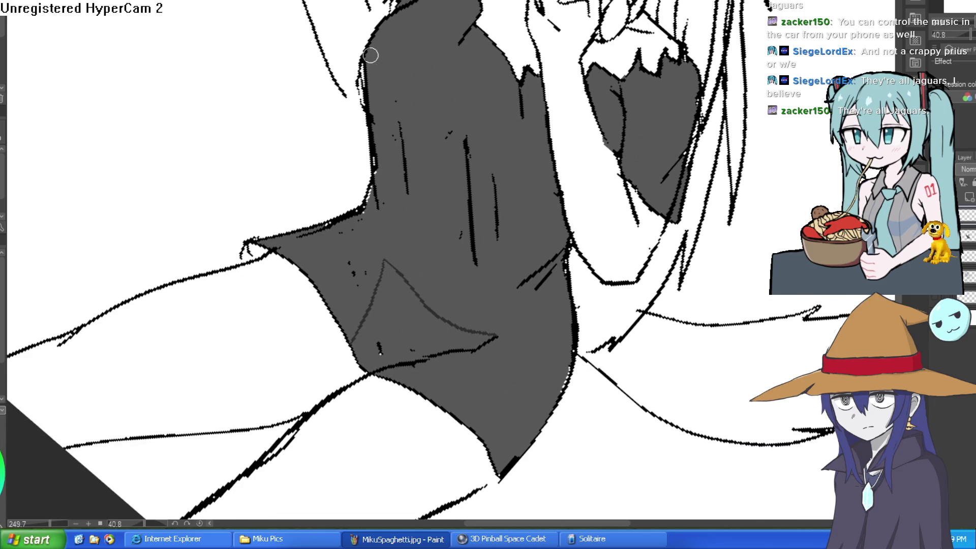
{"action": "mouse_move", "coordinate": [374, 43]}
{"action": "left_mouse_down"}
{"action": "mouse_move", "coordinate": [419, 107]}
{"action": "mouse_move", "coordinate": [469, 127]}
{"action": "mouse_move", "coordinate": [561, 200]}
{"action": "left_mouse_up"}
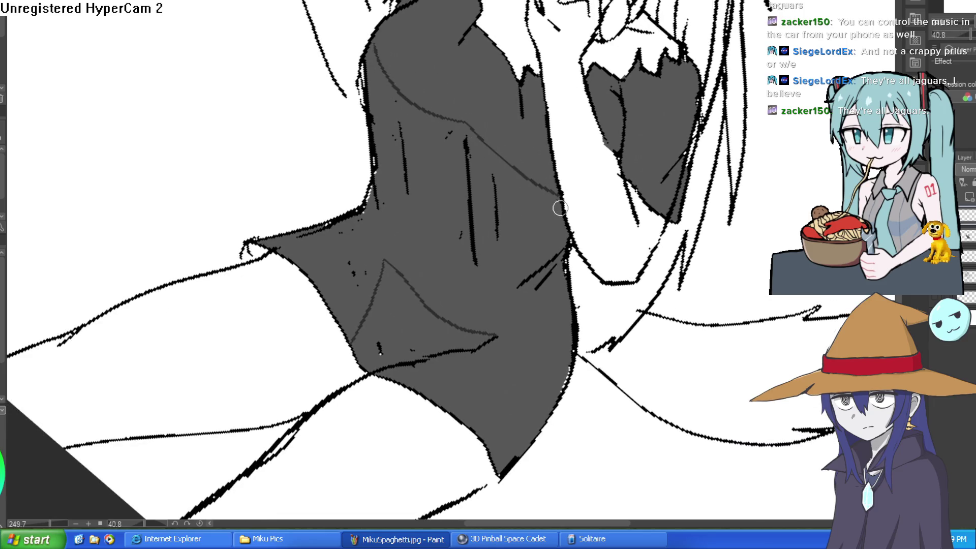
{"action": "mouse_move", "coordinate": [380, 108]}
{"action": "left_mouse_down"}
{"action": "mouse_move", "coordinate": [387, 148]}
{"action": "mouse_move", "coordinate": [474, 228]}
{"action": "mouse_move", "coordinate": [496, 223]}
{"action": "mouse_move", "coordinate": [556, 267]}
{"action": "mouse_move", "coordinate": [568, 321]}
{"action": "left_mouse_up"}
Step: Fill the bands and lower triangle between the guide lines with grey, then undo the last fill
{"action": "key", "text": "g"}
{"action": "left_click", "coordinate": [541, 216]}
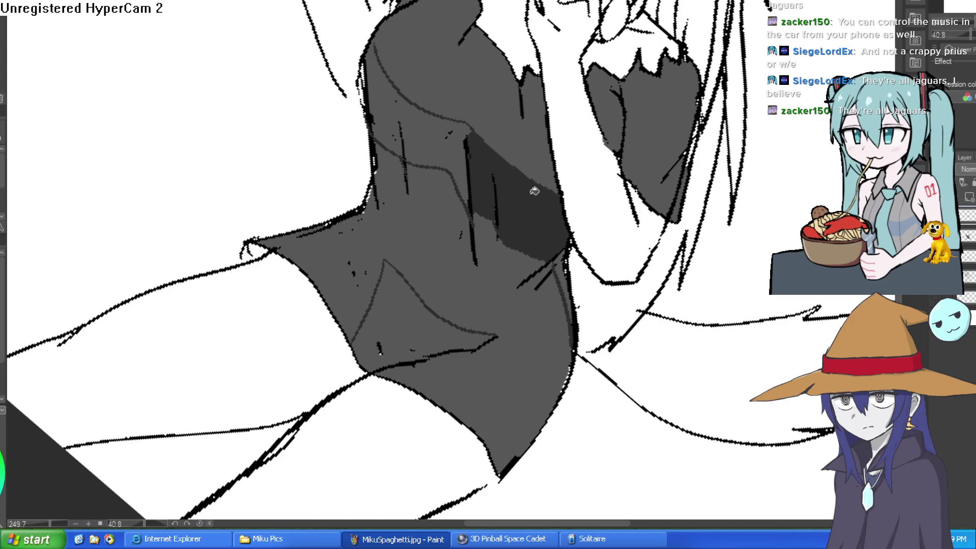
{"action": "left_click", "coordinate": [459, 138]}
{"action": "left_click_drag", "start_coordinate": [557, 146], "coordinate": [483, 159]}
{"action": "left_click", "coordinate": [533, 376]}
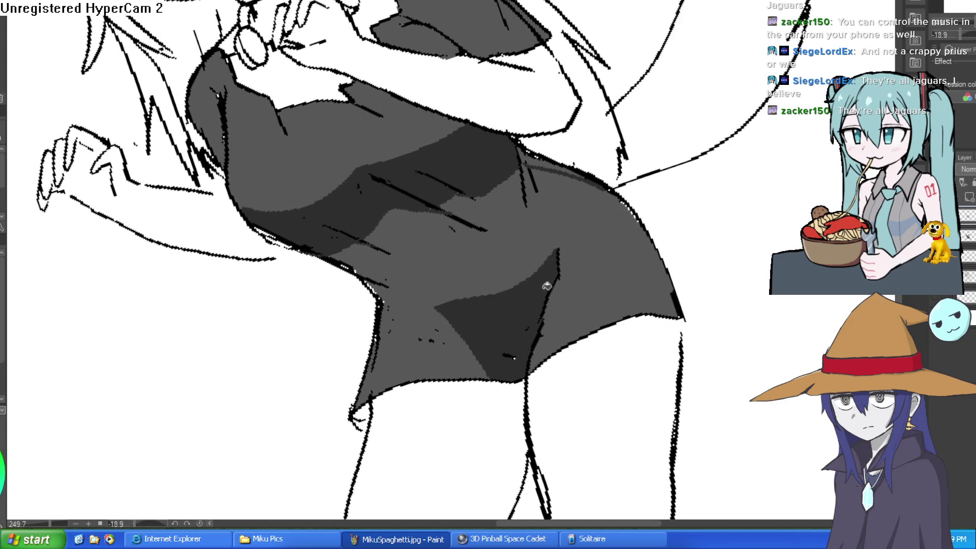
{"action": "left_click_drag", "start_coordinate": [544, 405], "coordinate": [690, 283]}
{"action": "scroll", "coordinate": [559, 188], "scroll_direction": "down", "scroll_amount": 5}
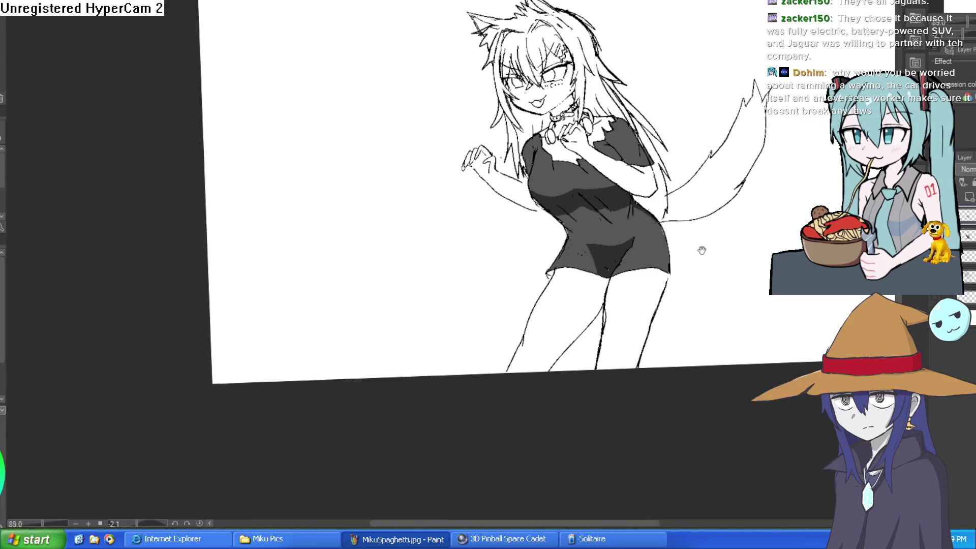
{"action": "key", "text": "ctrl+z"}
{"action": "key", "text": "ctrl+z"}
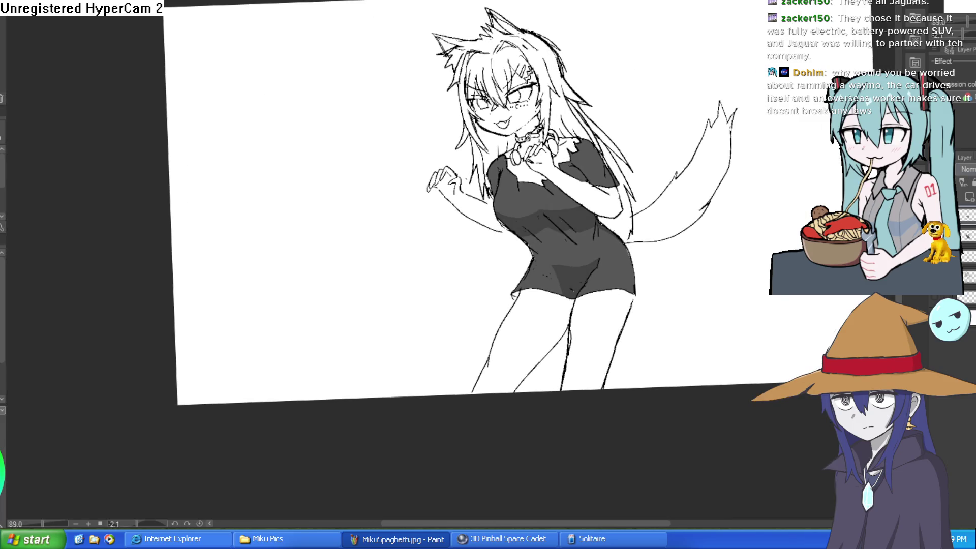
{"action": "mouse_move", "coordinate": [800, 220]}
{"action": "left_mouse_down"}
{"action": "mouse_move", "coordinate": [784, 246]}
{"action": "mouse_move", "coordinate": [712, 246]}
{"action": "mouse_move", "coordinate": [716, 229]}
{"action": "mouse_move", "coordinate": [712, 237]}
{"action": "left_mouse_up"}
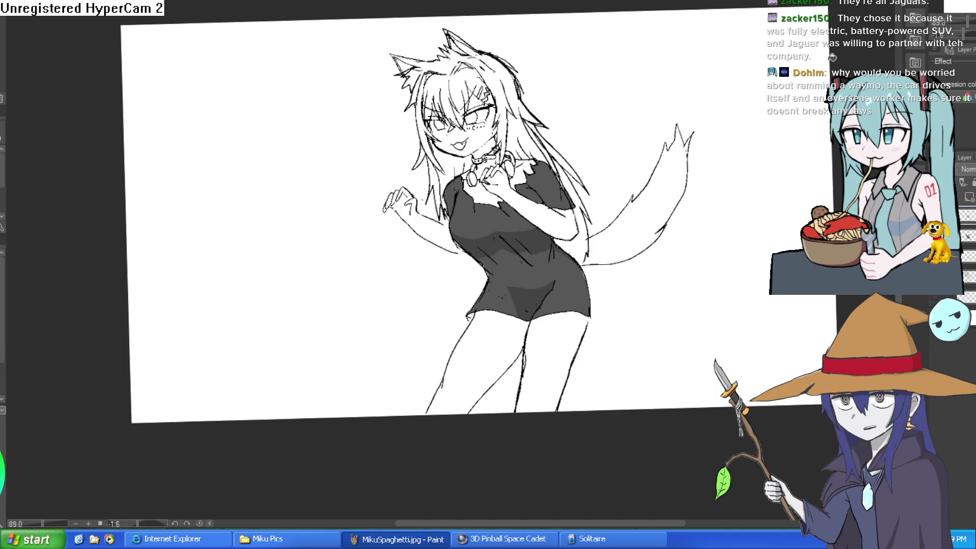
{"action": "left_click_drag", "start_coordinate": [497, 153], "coordinate": [537, 195]}
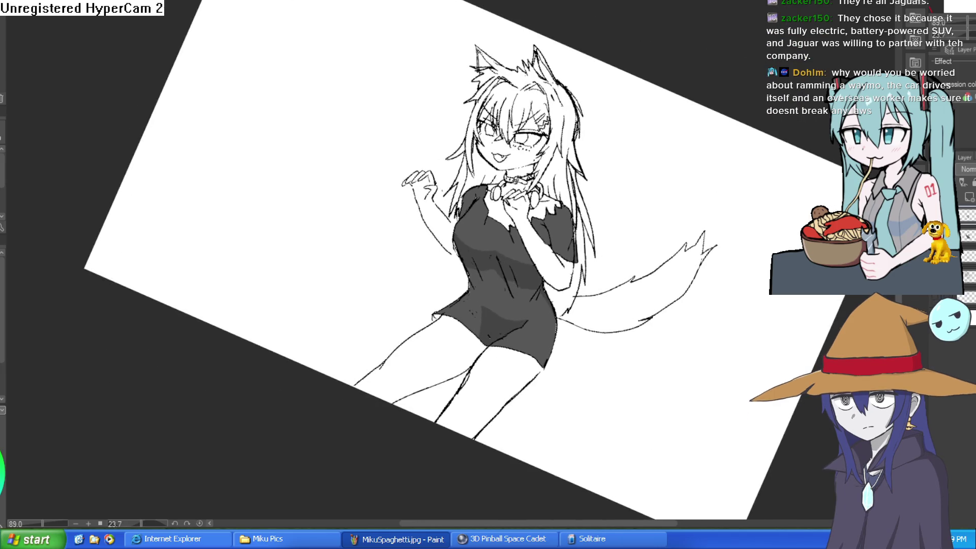
Step: Paint grey over the stray black lines on the right sleeve and its tip
{"action": "scroll", "coordinate": [649, 207], "scroll_direction": "up", "scroll_amount": 5}
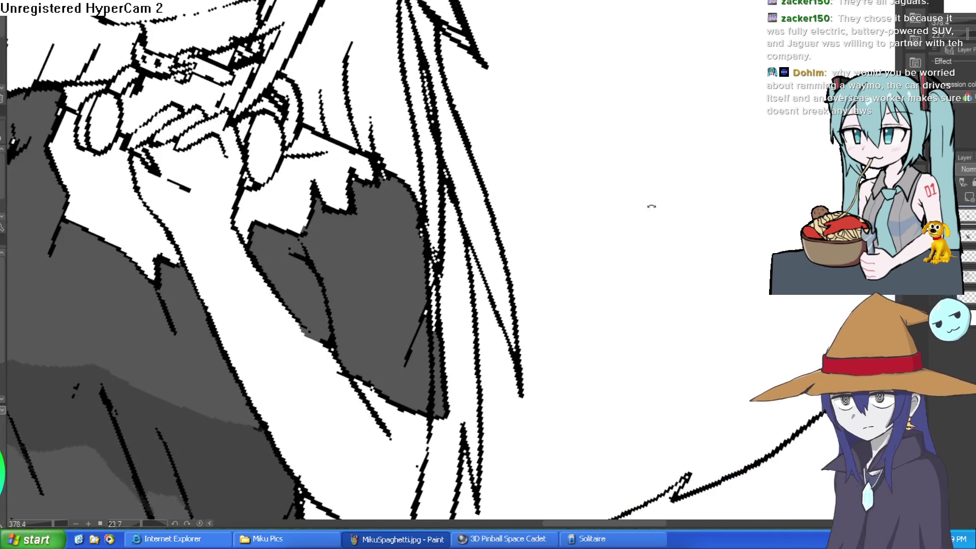
{"action": "left_click_drag", "start_coordinate": [649, 207], "coordinate": [338, 376]}
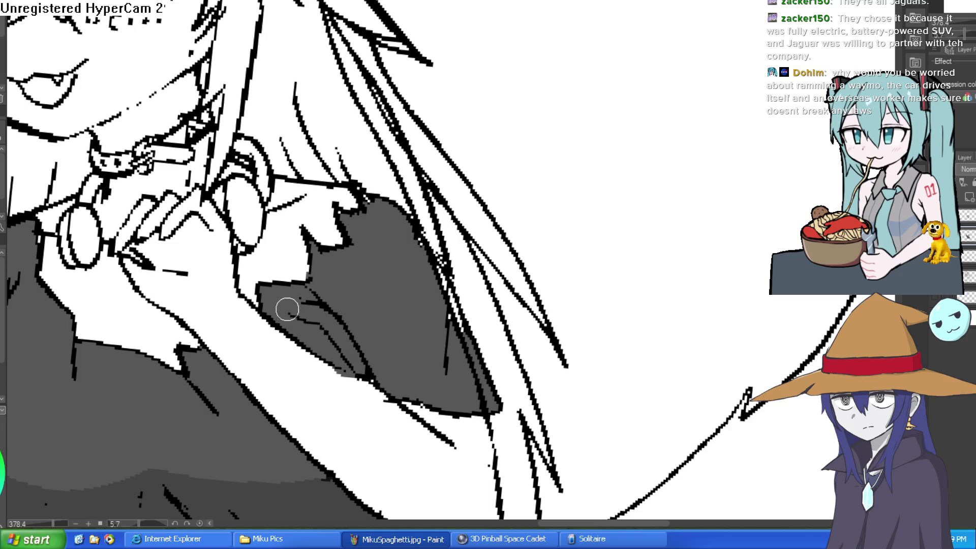
{"action": "mouse_move", "coordinate": [317, 310]}
{"action": "left_mouse_down"}
{"action": "mouse_move", "coordinate": [346, 329]}
{"action": "mouse_move", "coordinate": [371, 376]}
{"action": "mouse_move", "coordinate": [323, 300]}
{"action": "mouse_move", "coordinate": [307, 301]}
{"action": "mouse_move", "coordinate": [349, 331]}
{"action": "left_mouse_up"}
{"action": "key", "text": "ctrl+0"}
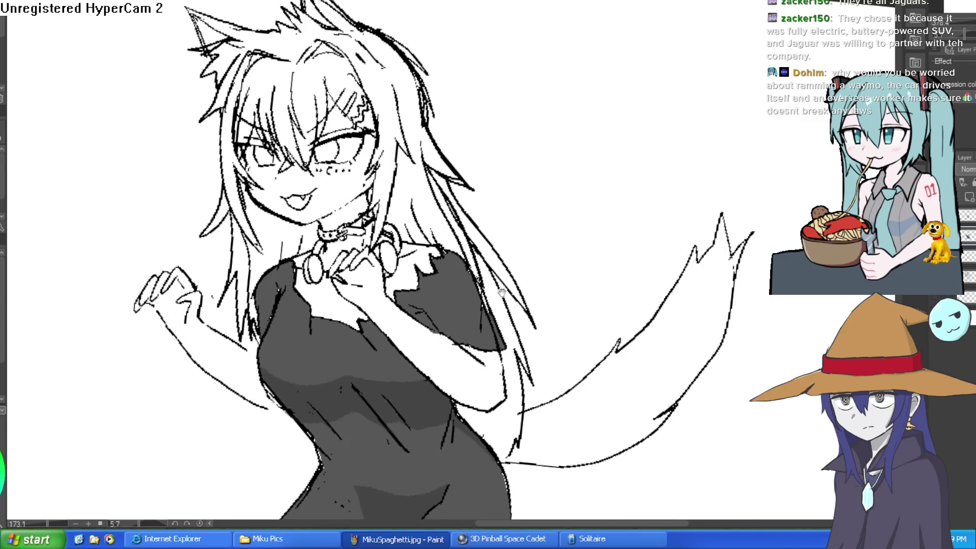
{"action": "scroll", "coordinate": [488, 336], "scroll_direction": "up", "scroll_amount": 5}
{"action": "mouse_move", "coordinate": [488, 336]}
{"action": "left_mouse_down"}
{"action": "mouse_move", "coordinate": [483, 295]}
{"action": "mouse_move", "coordinate": [522, 424]}
{"action": "left_mouse_up"}
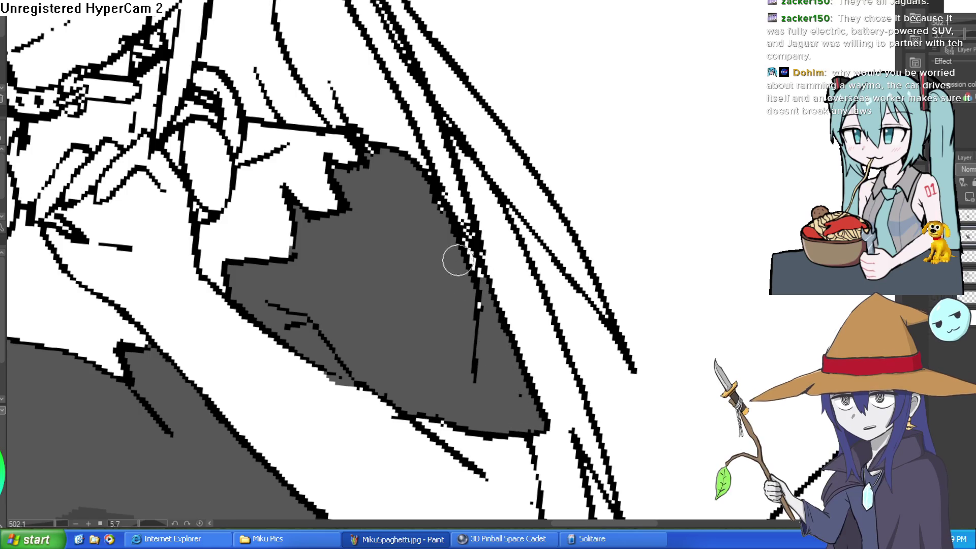
{"action": "mouse_move", "coordinate": [456, 259]}
{"action": "left_mouse_down"}
{"action": "mouse_move", "coordinate": [462, 252]}
{"action": "mouse_move", "coordinate": [479, 270]}
{"action": "mouse_move", "coordinate": [477, 289]}
{"action": "mouse_move", "coordinate": [425, 196]}
{"action": "mouse_move", "coordinate": [371, 152]}
{"action": "mouse_move", "coordinate": [431, 192]}
{"action": "mouse_move", "coordinate": [477, 279]}
{"action": "mouse_move", "coordinate": [468, 254]}
{"action": "left_mouse_up"}
Step: Fill the three leftover white gaps in the torso of the dress with grey
{"action": "scroll", "coordinate": [469, 254], "scroll_direction": "down", "scroll_amount": 5}
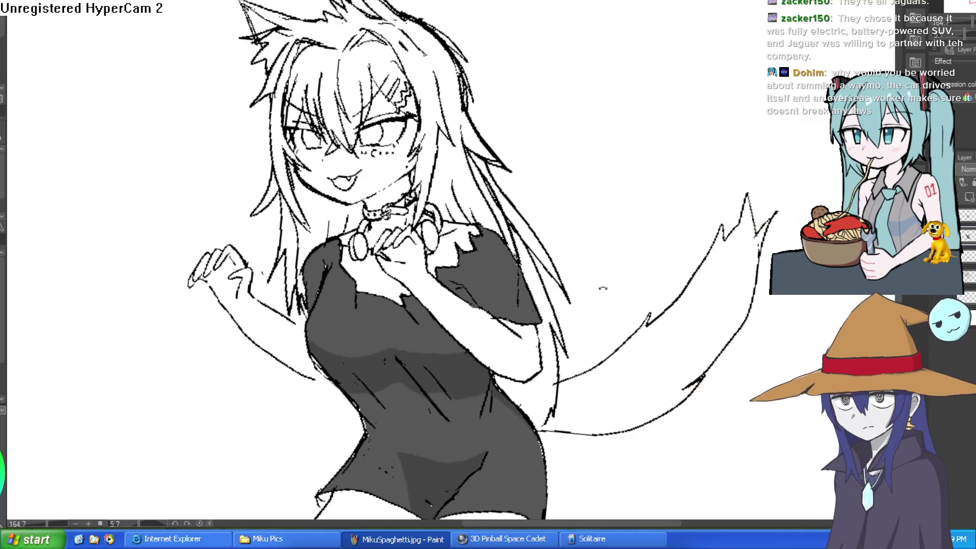
{"action": "left_click_drag", "start_coordinate": [602, 289], "coordinate": [599, 253]}
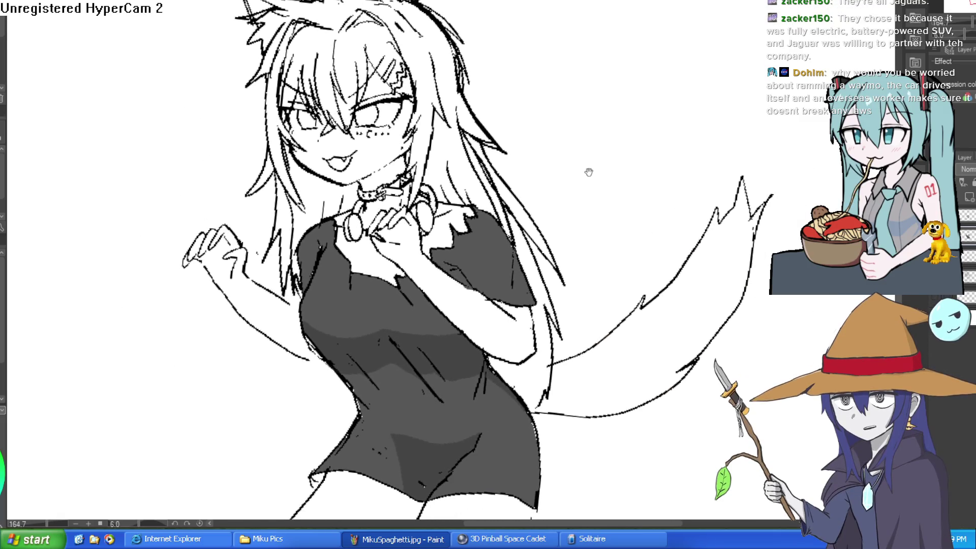
{"action": "mouse_move", "coordinate": [586, 170]}
{"action": "left_mouse_down"}
{"action": "mouse_move", "coordinate": [592, 194]}
{"action": "mouse_move", "coordinate": [588, 184]}
{"action": "left_mouse_up"}
{"action": "scroll", "coordinate": [588, 184], "scroll_direction": "down", "scroll_amount": 2}
{"action": "mouse_move", "coordinate": [612, 152]}
{"action": "left_mouse_down"}
{"action": "mouse_move", "coordinate": [600, 169]}
{"action": "mouse_move", "coordinate": [601, 161]}
{"action": "mouse_move", "coordinate": [620, 165]}
{"action": "mouse_move", "coordinate": [627, 192]}
{"action": "mouse_move", "coordinate": [615, 203]}
{"action": "mouse_move", "coordinate": [618, 223]}
{"action": "mouse_move", "coordinate": [630, 202]}
{"action": "mouse_move", "coordinate": [617, 197]}
{"action": "left_mouse_up"}
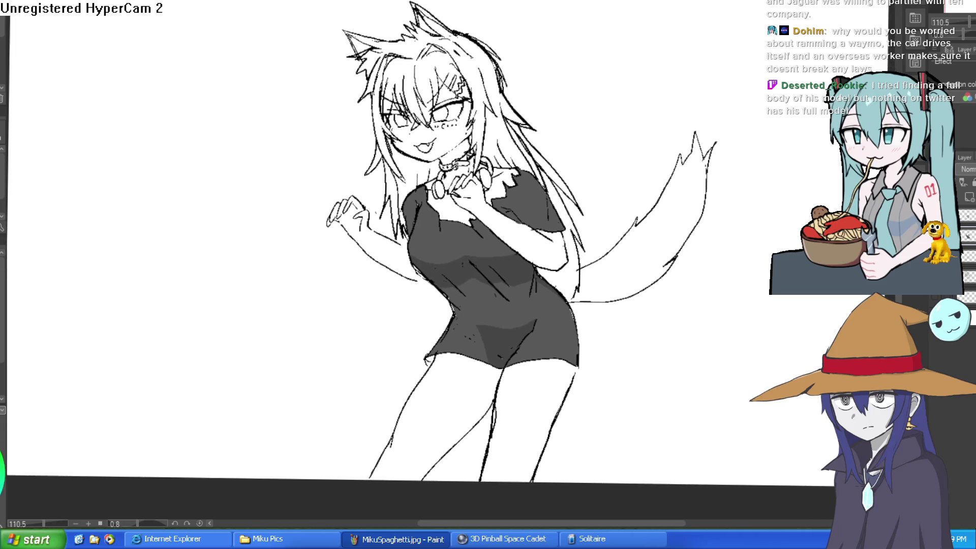
{"action": "left_click_drag", "start_coordinate": [411, 279], "coordinate": [458, 283]}
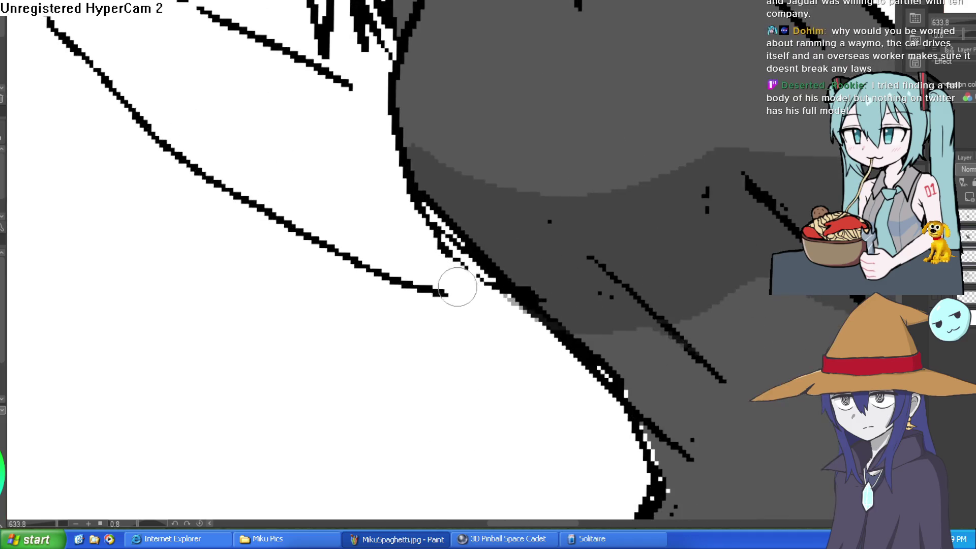
{"action": "mouse_move", "coordinate": [605, 235]}
{"action": "left_mouse_down"}
{"action": "mouse_move", "coordinate": [572, 436]}
{"action": "mouse_move", "coordinate": [557, 451]}
{"action": "left_mouse_up"}
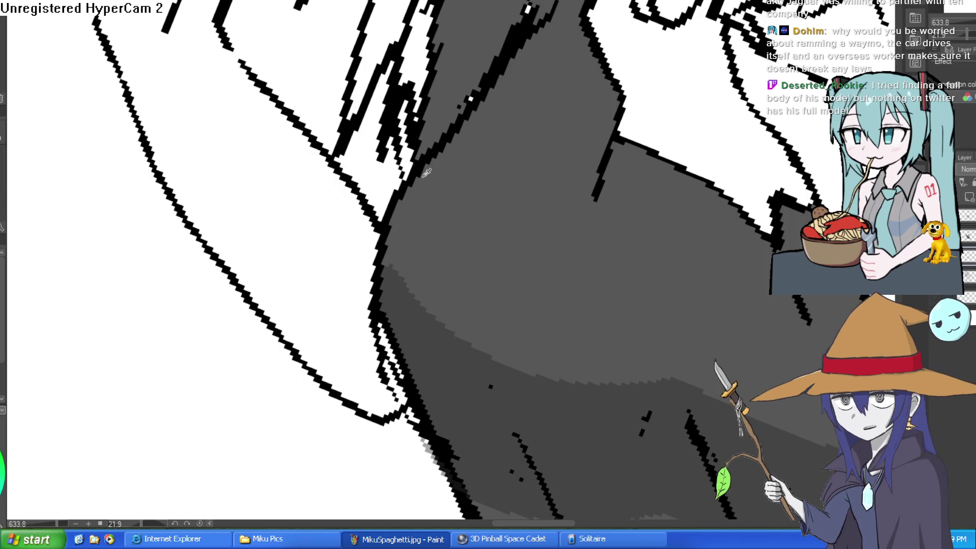
{"action": "left_click", "coordinate": [387, 152]}
{"action": "left_click", "coordinate": [409, 142]}
{"action": "left_click", "coordinate": [414, 72]}
{"action": "scroll", "coordinate": [414, 72], "scroll_direction": "down", "scroll_amount": 6}
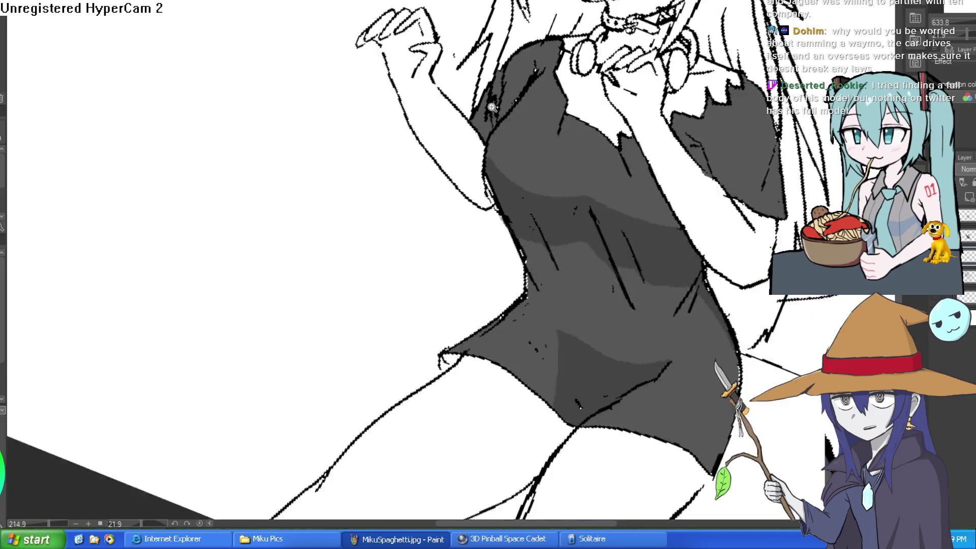
{"action": "scroll", "coordinate": [566, 151], "scroll_direction": "down", "scroll_amount": 3}
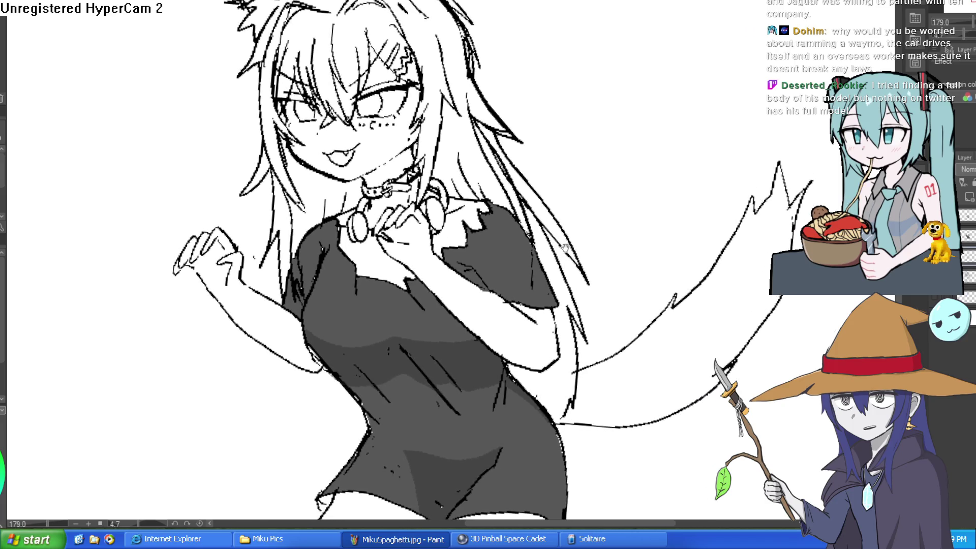
{"action": "left_click_drag", "start_coordinate": [563, 244], "coordinate": [562, 232]}
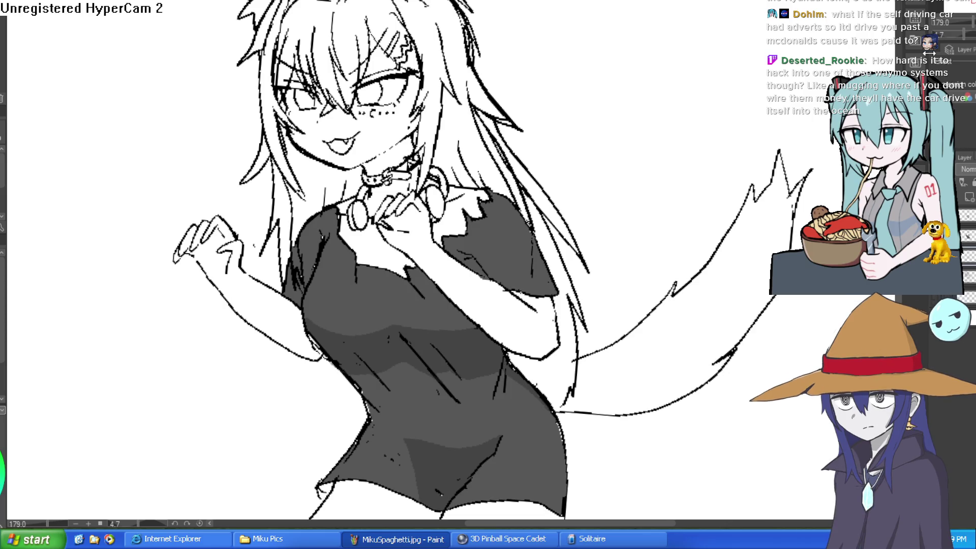
Step: Draw two small strokes below the raised left arm at the waist, then fit the drawing in view
{"action": "scroll", "coordinate": [625, 162], "scroll_direction": "down", "scroll_amount": 1}
{"action": "mouse_move", "coordinate": [622, 154]}
{"action": "left_mouse_down"}
{"action": "mouse_move", "coordinate": [616, 168]}
{"action": "mouse_move", "coordinate": [578, 174]}
{"action": "left_mouse_up"}
{"action": "scroll", "coordinate": [455, 80], "scroll_direction": "up", "scroll_amount": 3}
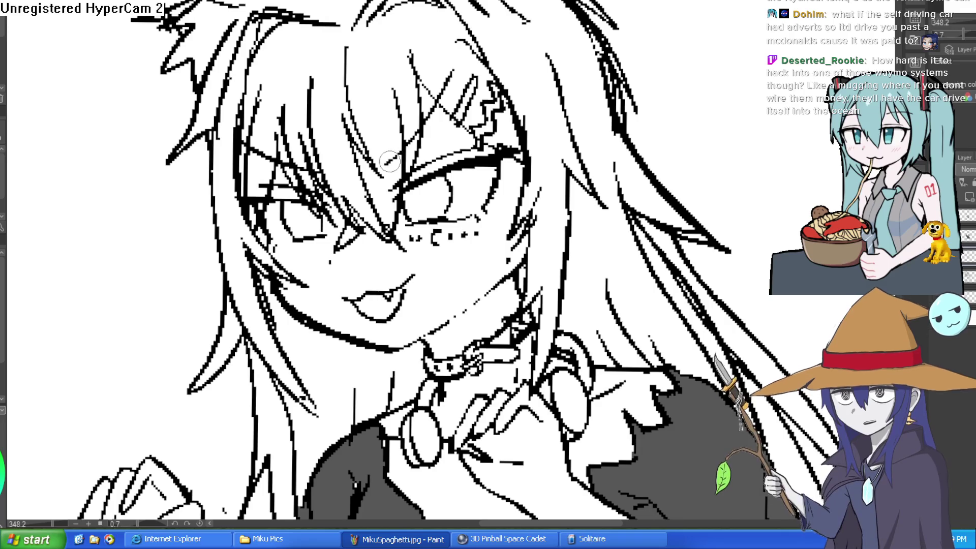
{"action": "scroll", "coordinate": [636, 104], "scroll_direction": "down", "scroll_amount": 5}
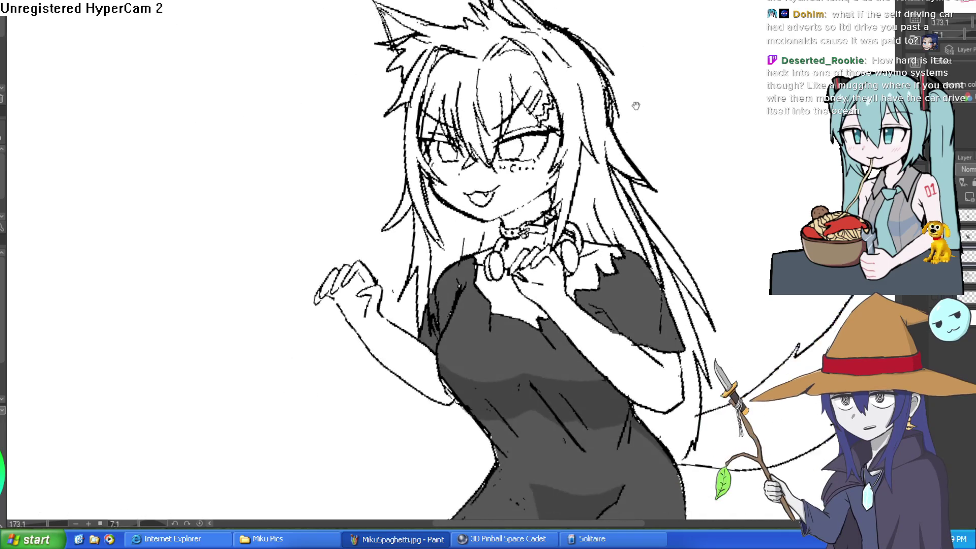
{"action": "mouse_move", "coordinate": [631, 119]}
{"action": "left_mouse_down"}
{"action": "mouse_move", "coordinate": [639, 114]}
{"action": "mouse_move", "coordinate": [606, 135]}
{"action": "left_mouse_up"}
{"action": "mouse_move", "coordinate": [634, 172]}
{"action": "left_mouse_down"}
{"action": "mouse_move", "coordinate": [625, 103]}
{"action": "mouse_move", "coordinate": [639, 69]}
{"action": "left_mouse_up"}
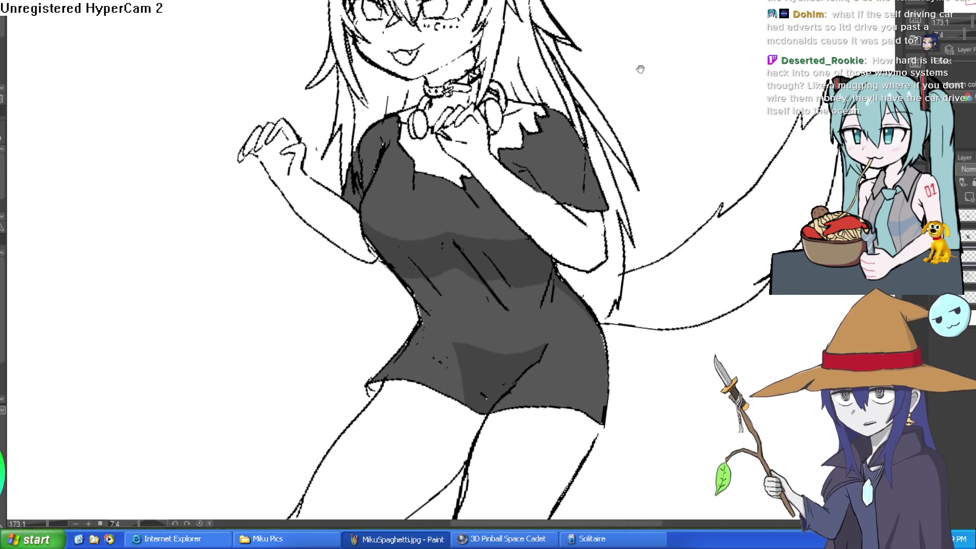
{"action": "left_click_drag", "start_coordinate": [347, 255], "coordinate": [387, 327]}
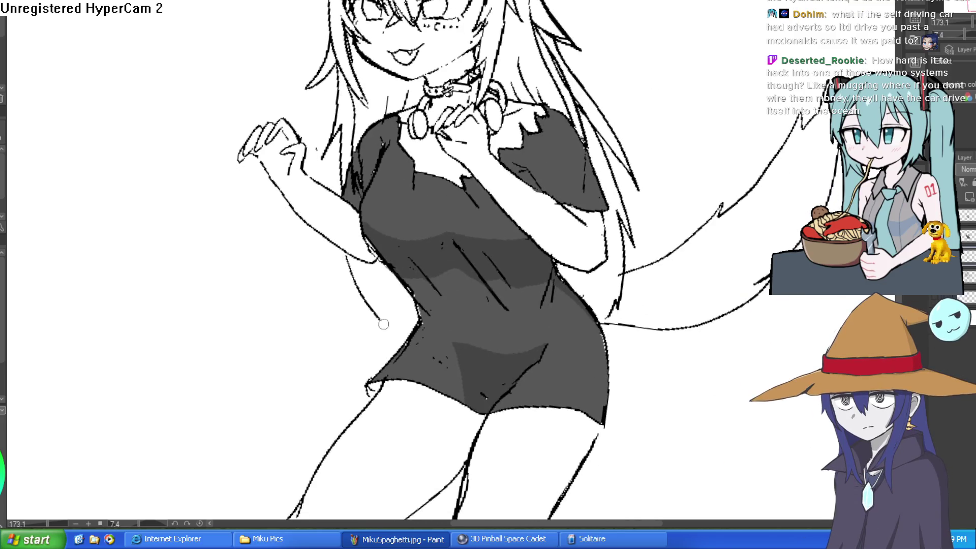
{"action": "left_click_drag", "start_coordinate": [373, 292], "coordinate": [409, 331]}
{"action": "key", "text": "ctrl+0"}
{"action": "left_click_drag", "start_coordinate": [606, 259], "coordinate": [618, 236]}
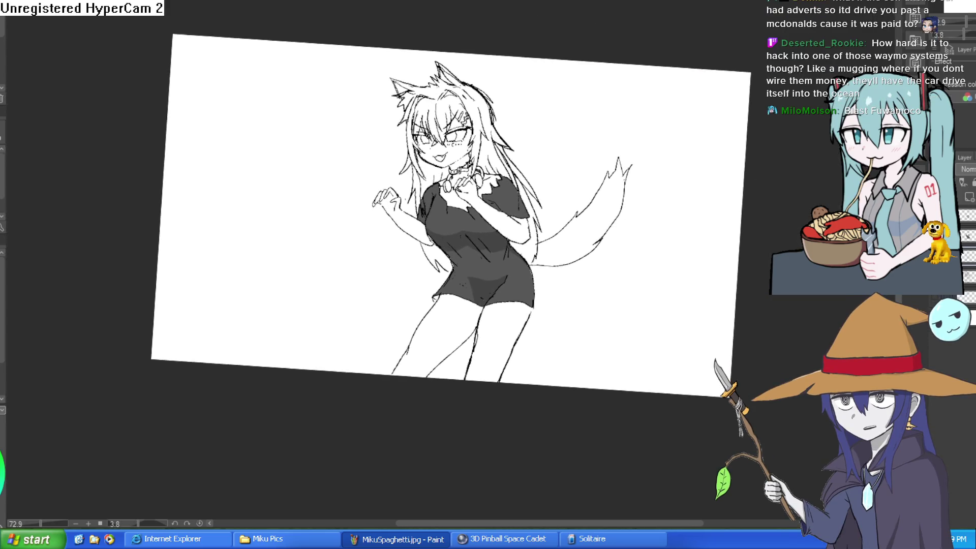
Step: Place the wolf-boy reference beside the drawing and eyedrop a skin colour from its face
{"action": "key", "text": "ctrl+alt+0"}
{"action": "left_click_drag", "start_coordinate": [588, 202], "coordinate": [544, 189]}
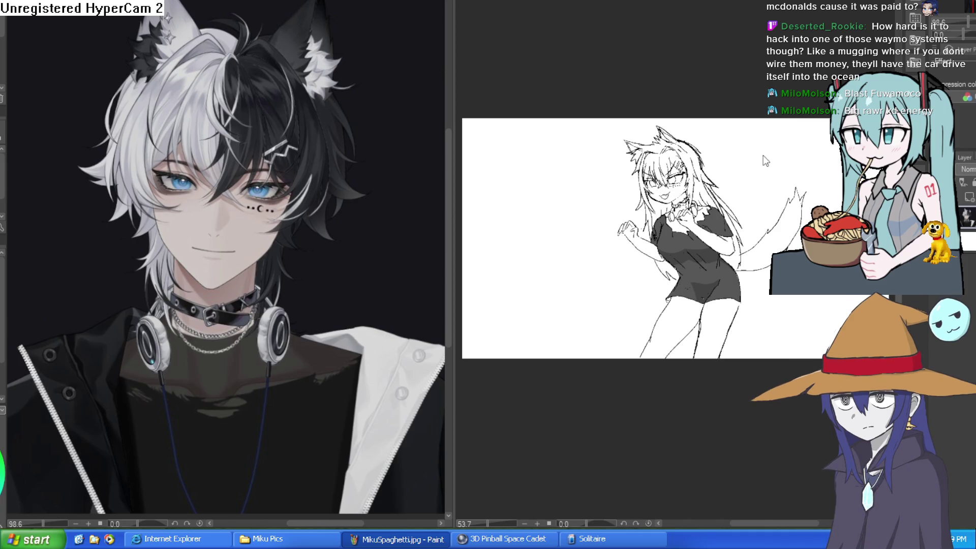
{"action": "left_click", "coordinate": [805, 158]}
{"action": "left_click_drag", "start_coordinate": [794, 174], "coordinate": [752, 204]}
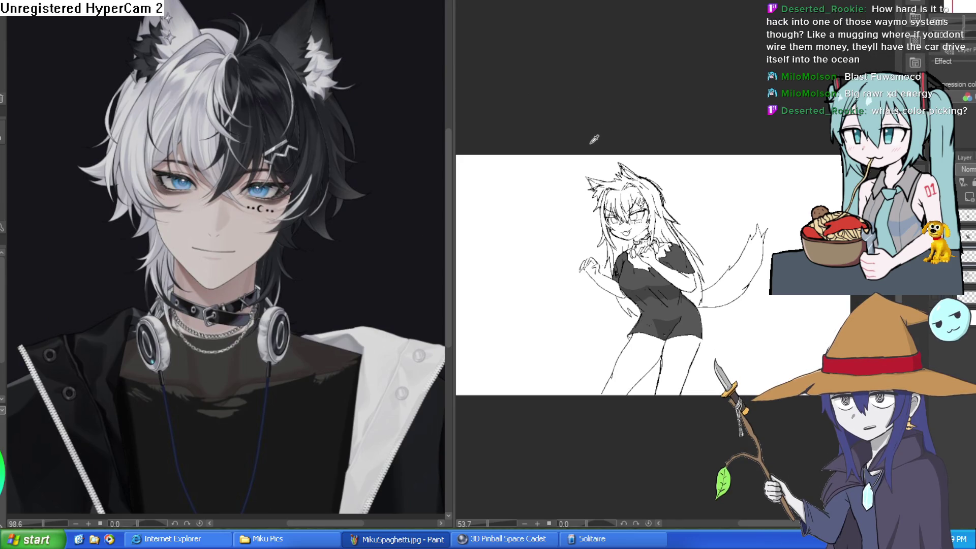
{"action": "left_click", "coordinate": [221, 214]}
{"action": "mouse_move", "coordinate": [221, 214]}
{"action": "left_mouse_down"}
{"action": "mouse_move", "coordinate": [196, 216]}
{"action": "mouse_move", "coordinate": [245, 196]}
{"action": "left_mouse_up"}
{"action": "scroll", "coordinate": [667, 193], "scroll_direction": "up", "scroll_amount": 5}
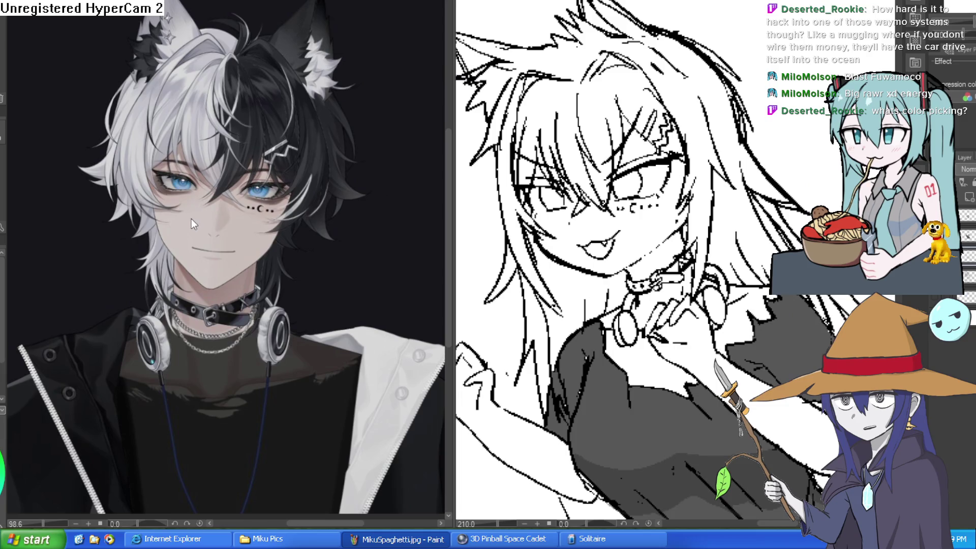
{"action": "mouse_move", "coordinate": [194, 220]}
{"action": "left_mouse_down"}
{"action": "mouse_move", "coordinate": [200, 225]}
{"action": "mouse_move", "coordinate": [203, 192]}
{"action": "mouse_move", "coordinate": [193, 183]}
{"action": "mouse_move", "coordinate": [196, 219]}
{"action": "left_mouse_up"}
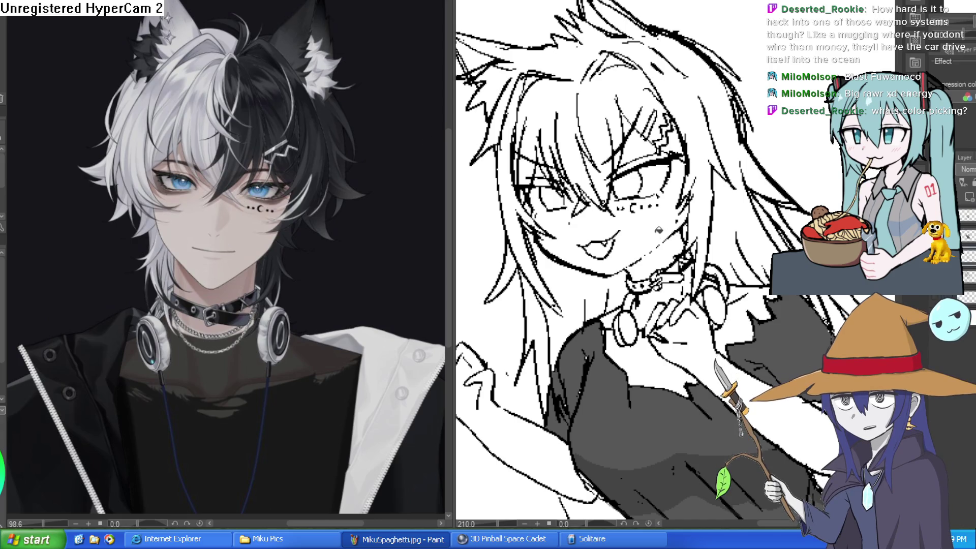
{"action": "left_click", "coordinate": [657, 229]}
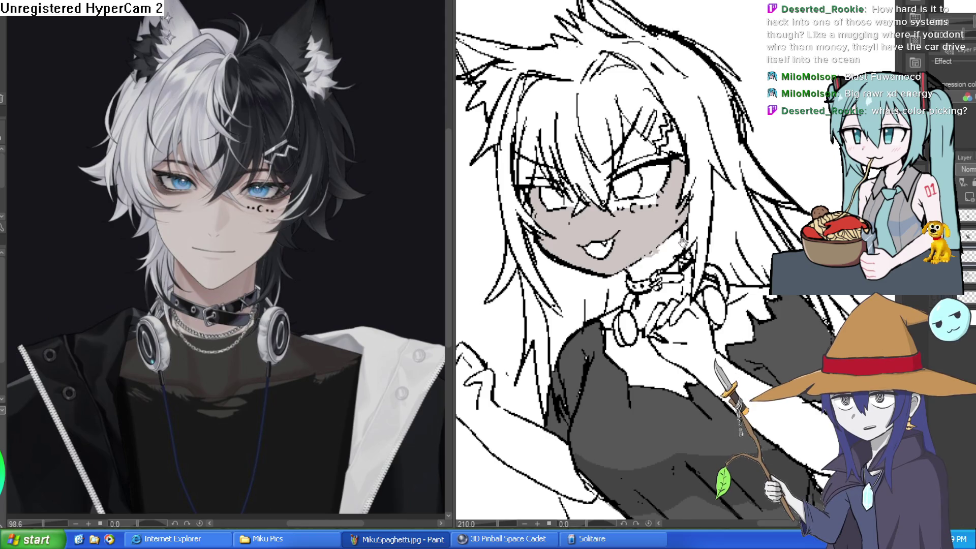
{"action": "scroll", "coordinate": [703, 231], "scroll_direction": "up", "scroll_amount": 4}
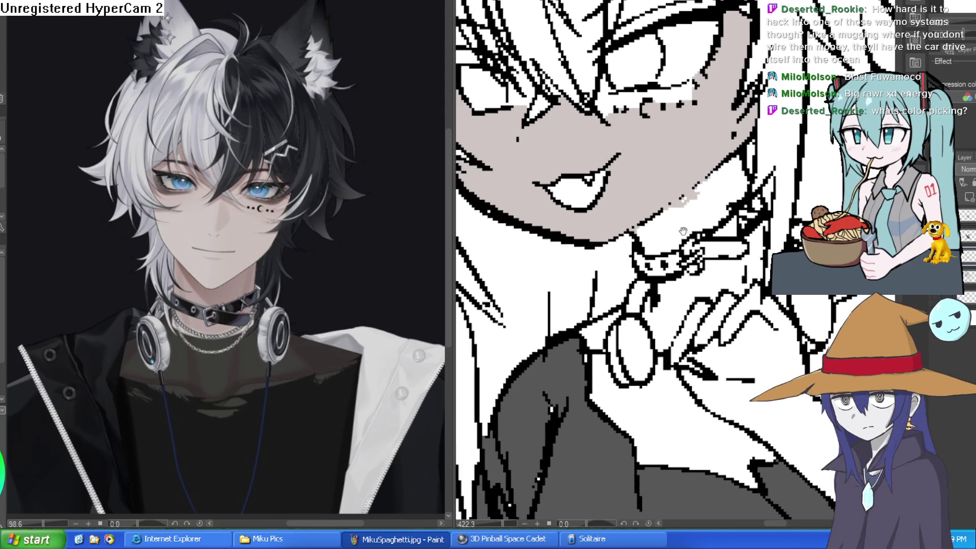
{"action": "key", "text": "ctrl+z"}
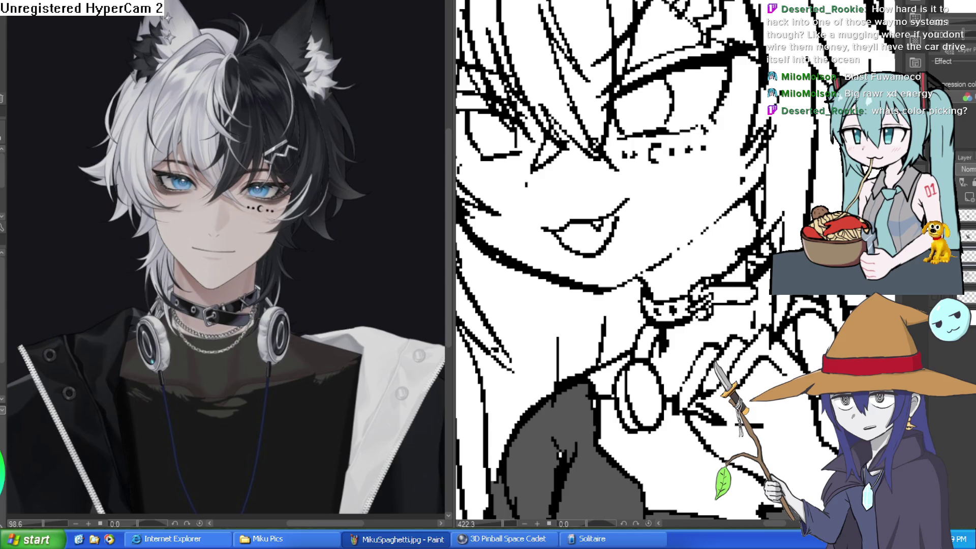
{"action": "left_click", "coordinate": [203, 224]}
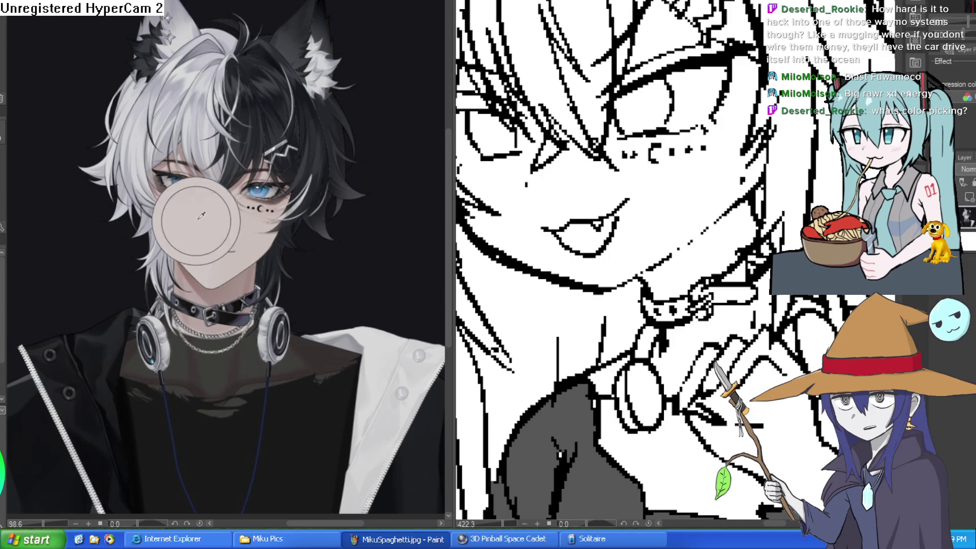
{"action": "left_click", "coordinate": [681, 202]}
{"action": "left_click_drag", "start_coordinate": [719, 206], "coordinate": [714, 252]}
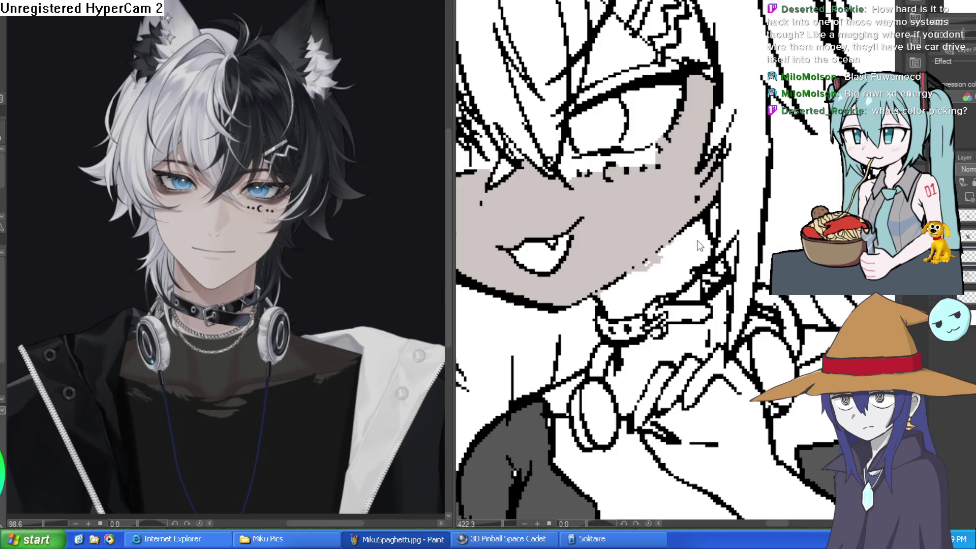
{"action": "key", "text": "ctrl+z"}
{"action": "scroll", "coordinate": [714, 252], "scroll_direction": "down", "scroll_amount": 2}
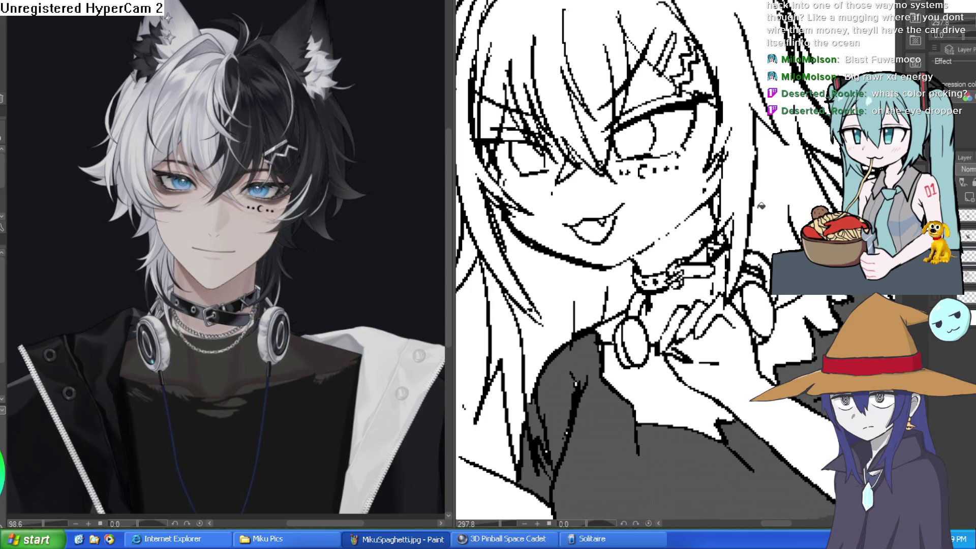
Step: Letter 'XDDDD' above the girl's head plus a slash stroke, undoing a stray exclamation dot
{"action": "scroll", "coordinate": [757, 225], "scroll_direction": "down", "scroll_amount": 3}
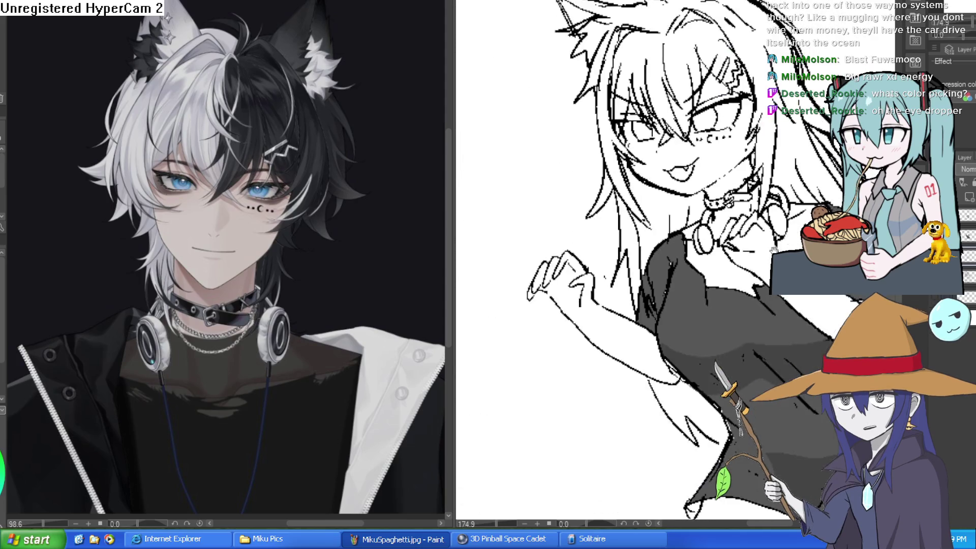
{"action": "scroll", "coordinate": [728, 281], "scroll_direction": "down", "scroll_amount": 3}
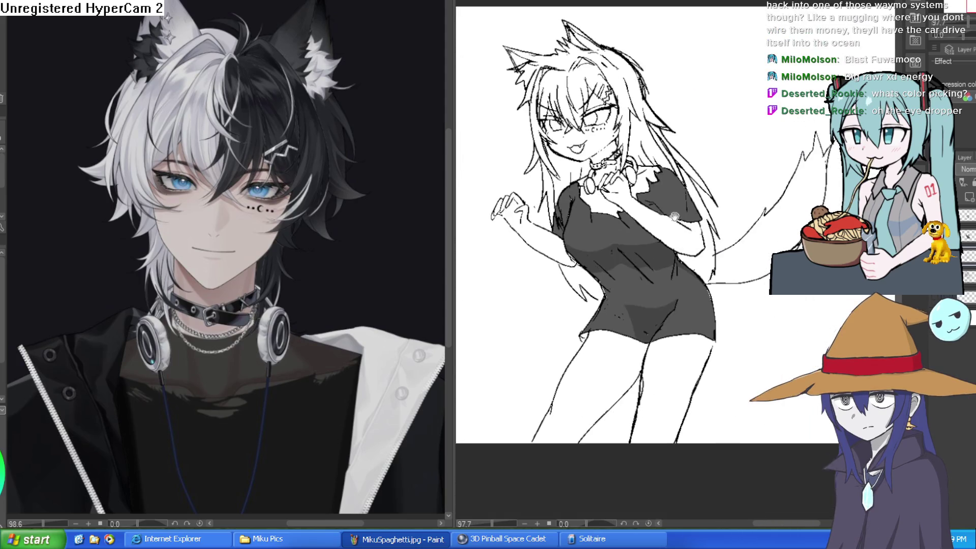
{"action": "left_click_drag", "start_coordinate": [709, 273], "coordinate": [704, 291]}
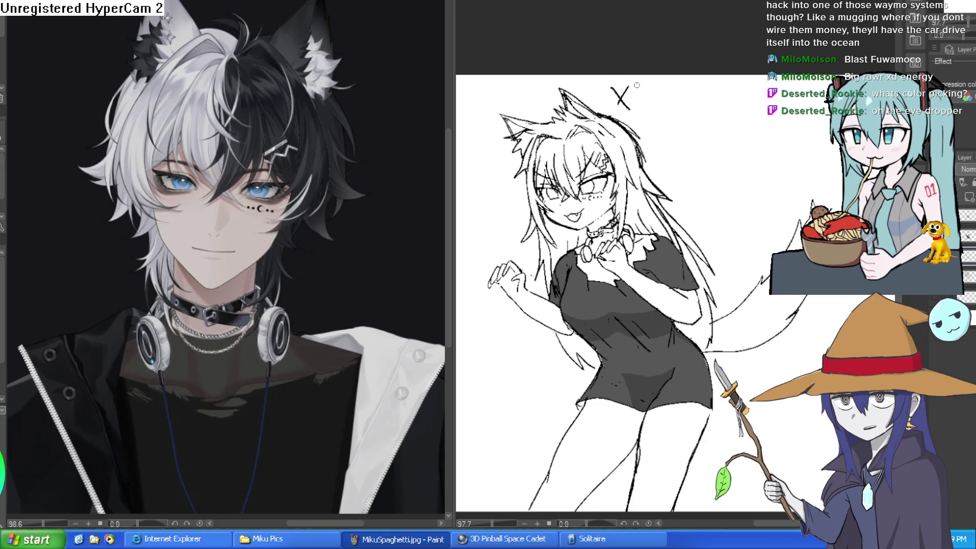
{"action": "mouse_move", "coordinate": [636, 87]}
{"action": "left_mouse_down"}
{"action": "mouse_move", "coordinate": [640, 113]}
{"action": "mouse_move", "coordinate": [614, 112]}
{"action": "mouse_move", "coordinate": [660, 106]}
{"action": "mouse_move", "coordinate": [661, 116]}
{"action": "mouse_move", "coordinate": [684, 98]}
{"action": "mouse_move", "coordinate": [683, 117]}
{"action": "left_mouse_up"}
{"action": "left_click", "coordinate": [660, 112]}
{"action": "key", "text": "ctrl+z"}
{"action": "left_click_drag", "start_coordinate": [683, 82], "coordinate": [686, 119]}
{"action": "left_click_drag", "start_coordinate": [713, 81], "coordinate": [714, 121]}
{"action": "mouse_move", "coordinate": [714, 81]}
{"action": "left_mouse_down"}
{"action": "mouse_move", "coordinate": [732, 104]}
{"action": "mouse_move", "coordinate": [715, 125]}
{"action": "left_mouse_up"}
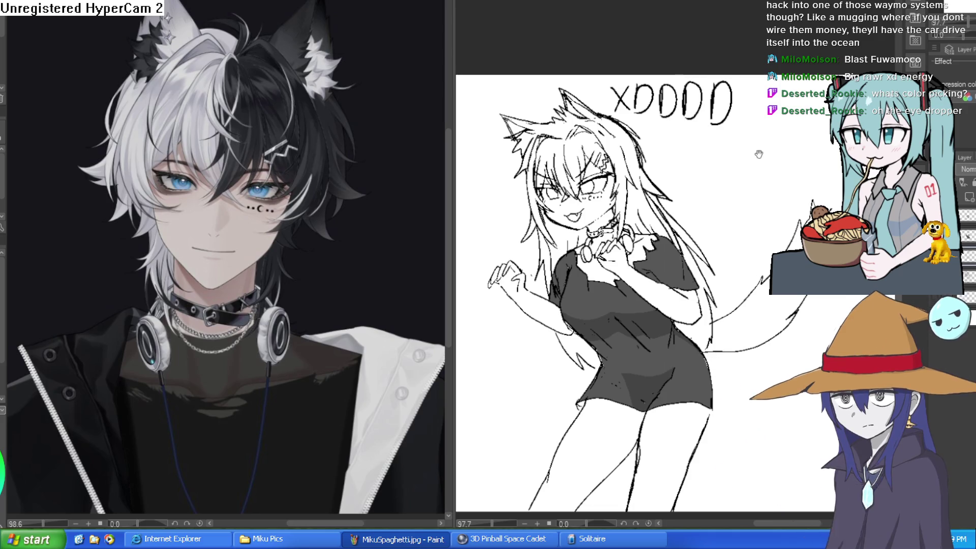
{"action": "scroll", "coordinate": [757, 152], "scroll_direction": "right", "scroll_amount": 3}
{"action": "left_click_drag", "start_coordinate": [504, 92], "coordinate": [524, 112]}
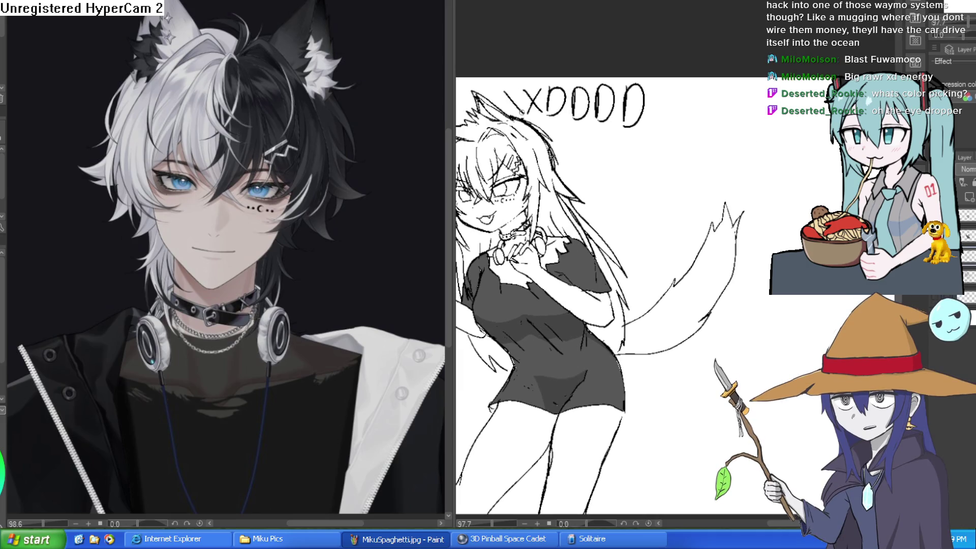
{"action": "scroll", "coordinate": [752, 96], "scroll_direction": "down", "scroll_amount": 5}
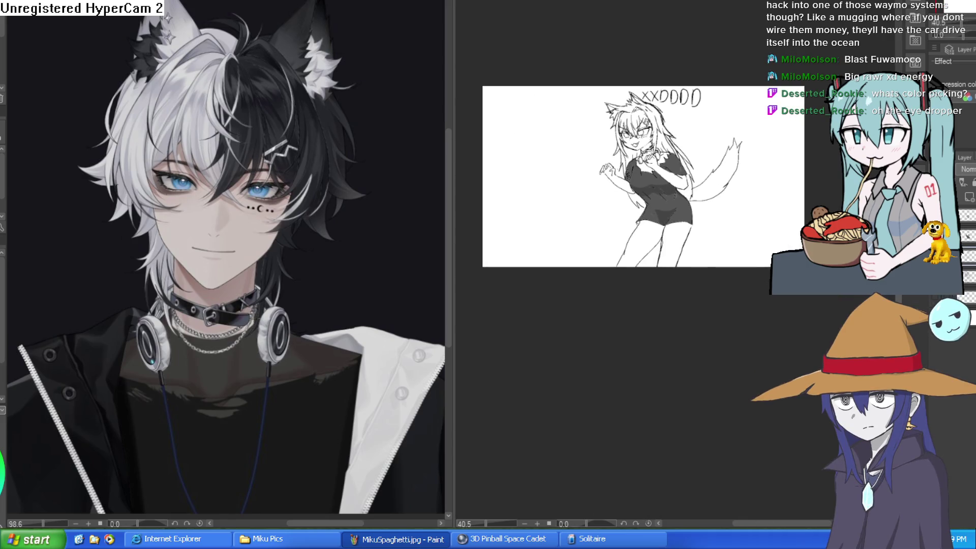
{"action": "scroll", "coordinate": [654, 153], "scroll_direction": "up", "scroll_amount": 8}
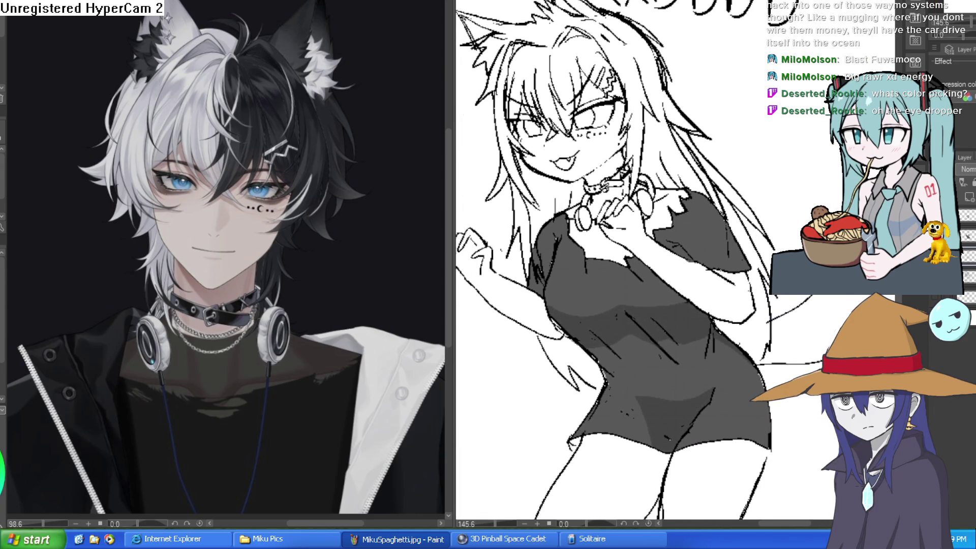
Step: Sample the reference skin colour and fill the face, neck, chest and right arm pale pink
{"action": "left_click", "coordinate": [186, 230]}
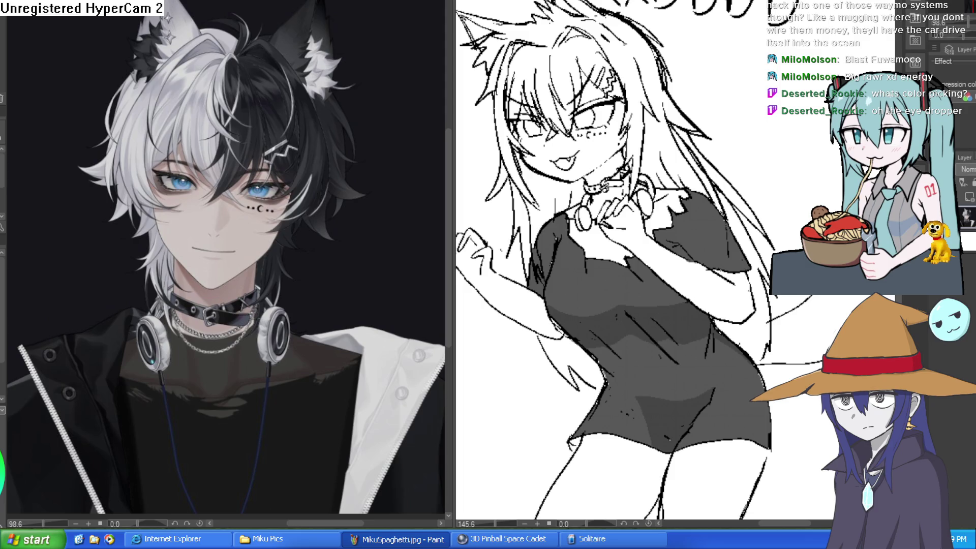
{"action": "left_click", "coordinate": [558, 171]}
{"action": "left_click", "coordinate": [599, 153]}
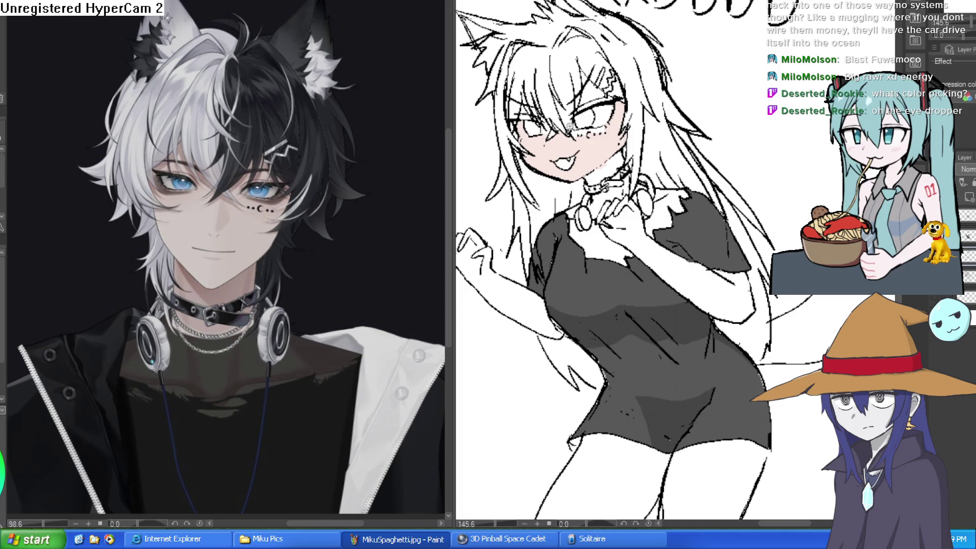
{"action": "scroll", "coordinate": [571, 126], "scroll_direction": "up", "scroll_amount": 3}
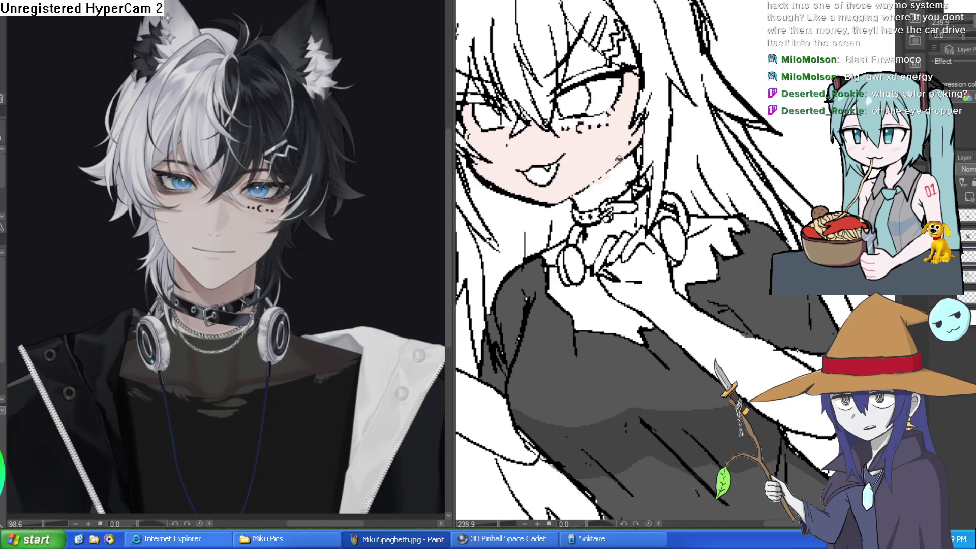
{"action": "left_click", "coordinate": [611, 232]}
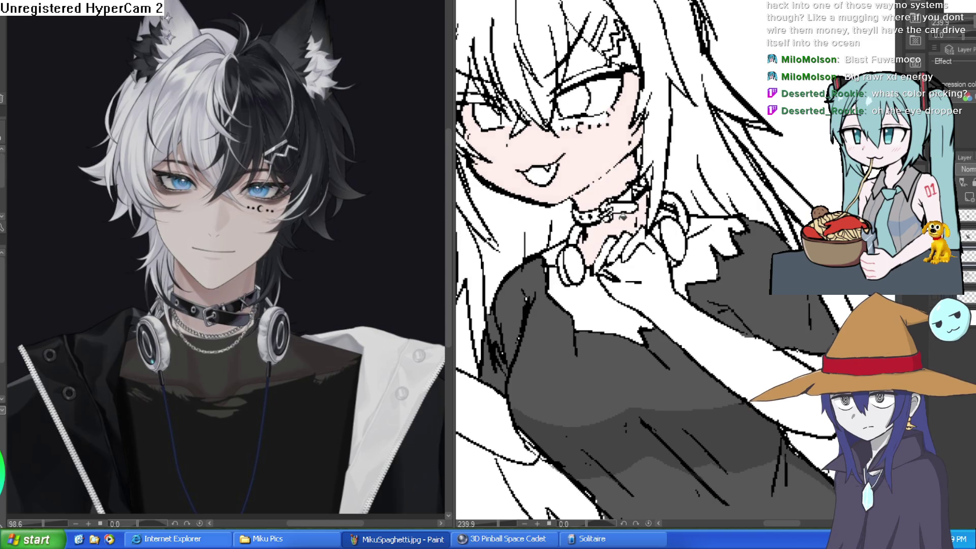
{"action": "left_click", "coordinate": [596, 308]}
{"action": "left_click", "coordinate": [705, 229]}
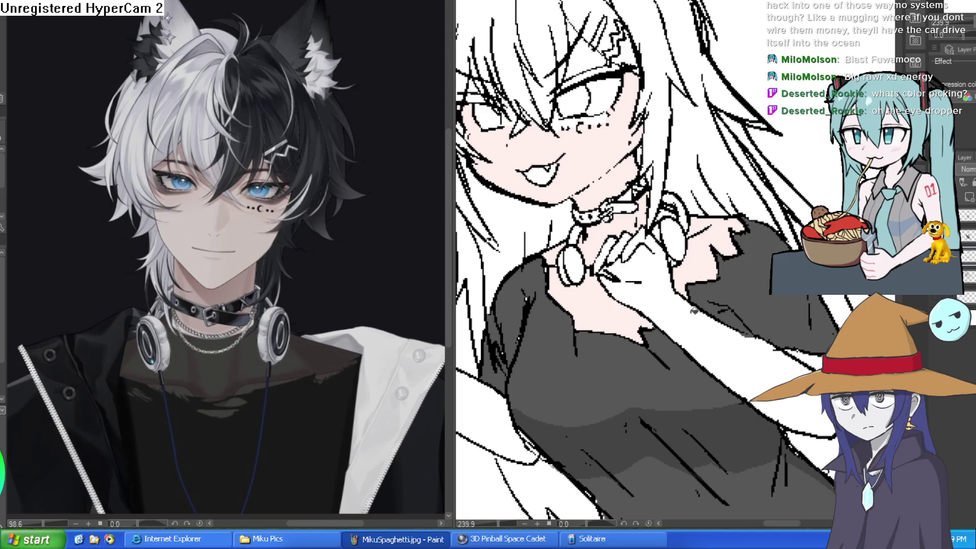
{"action": "left_click", "coordinate": [694, 310]}
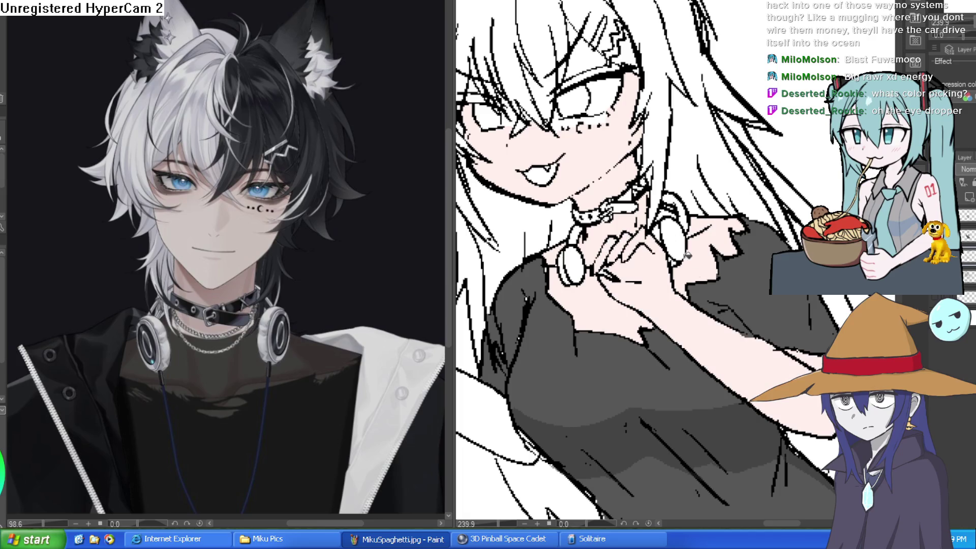
Step: Fill the other hand and forearm pale pink, then review the whole figure
{"action": "left_click_drag", "start_coordinate": [648, 287], "coordinate": [892, 261]}
{"action": "left_click", "coordinate": [622, 294]}
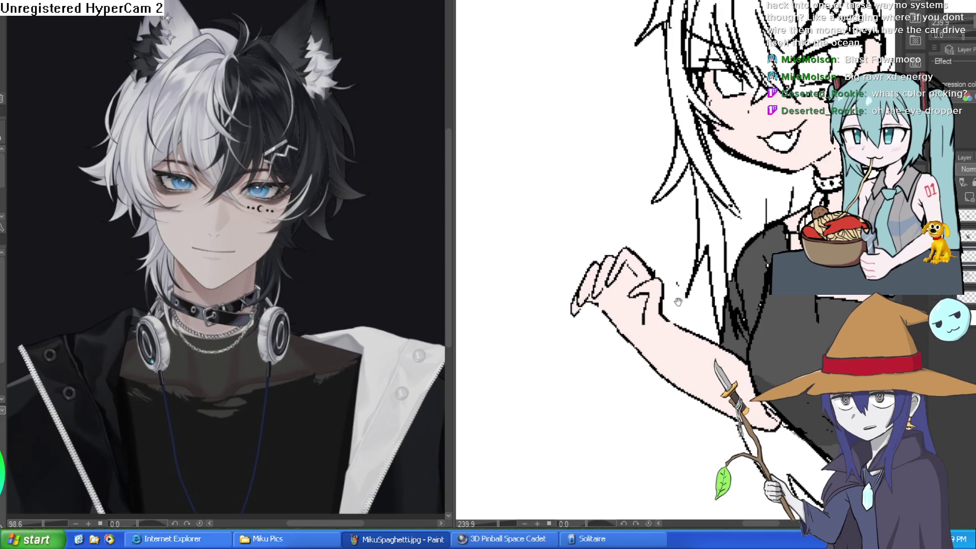
{"action": "mouse_move", "coordinate": [583, 292]}
{"action": "left_mouse_down"}
{"action": "mouse_move", "coordinate": [436, 148]}
{"action": "mouse_move", "coordinate": [299, 196]}
{"action": "left_mouse_up"}
{"action": "scroll", "coordinate": [714, 266], "scroll_direction": "down", "scroll_amount": 3}
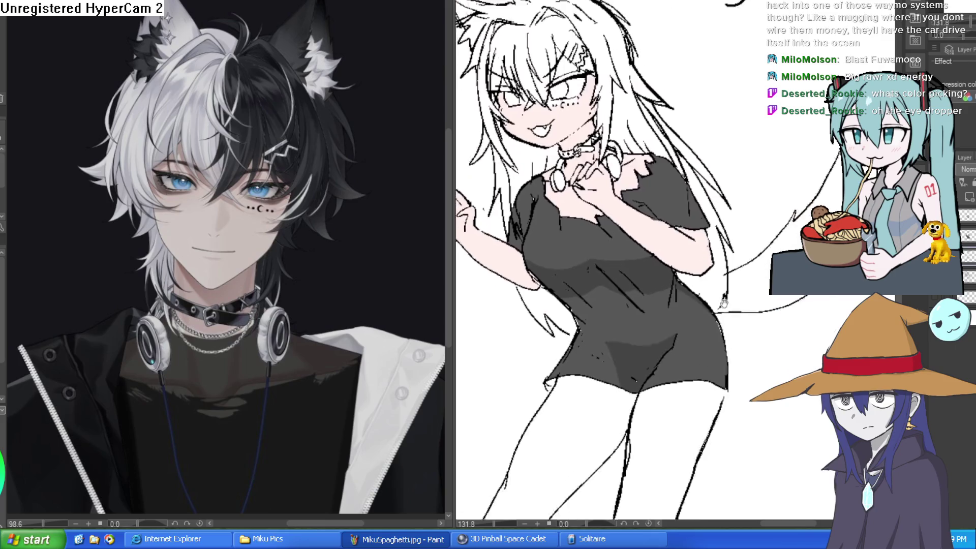
{"action": "mouse_move", "coordinate": [714, 266]}
{"action": "left_mouse_down"}
{"action": "mouse_move", "coordinate": [711, 97]}
{"action": "mouse_move", "coordinate": [705, 364]}
{"action": "mouse_move", "coordinate": [731, 404]}
{"action": "left_mouse_up"}
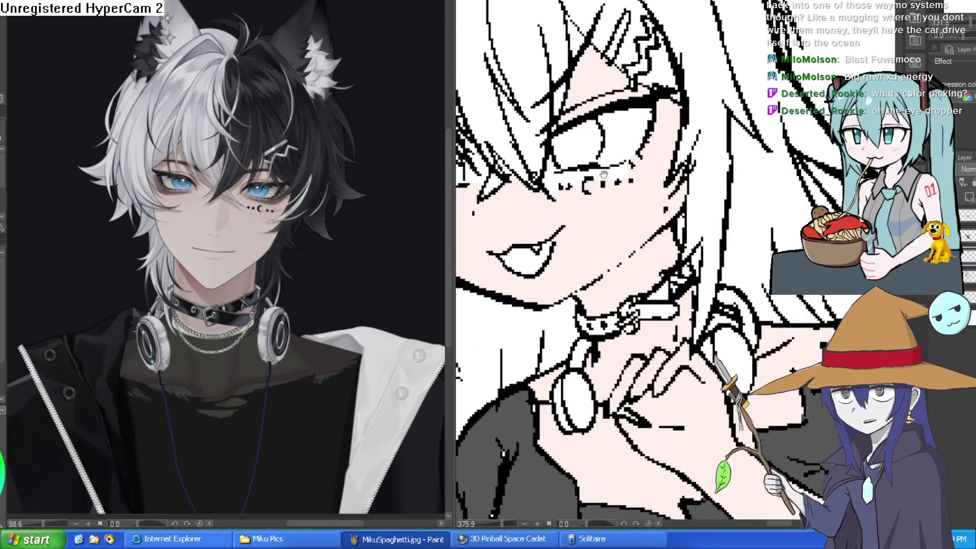
{"action": "scroll", "coordinate": [589, 159], "scroll_direction": "up", "scroll_amount": 2}
{"action": "scroll", "coordinate": [492, 197], "scroll_direction": "up", "scroll_amount": 1}
{"action": "left_click_drag", "start_coordinate": [492, 197], "coordinate": [629, 232]}
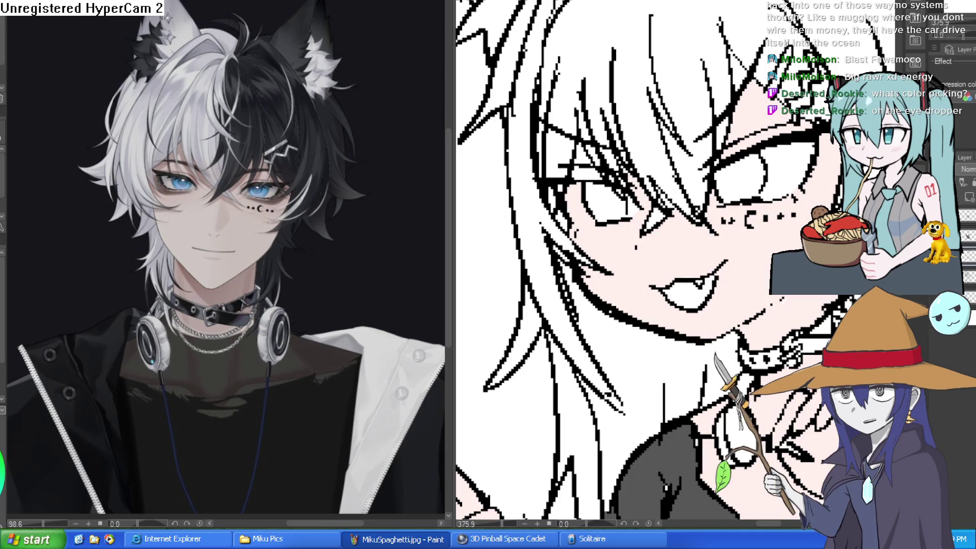
{"action": "left_click_drag", "start_coordinate": [763, 303], "coordinate": [539, 104]}
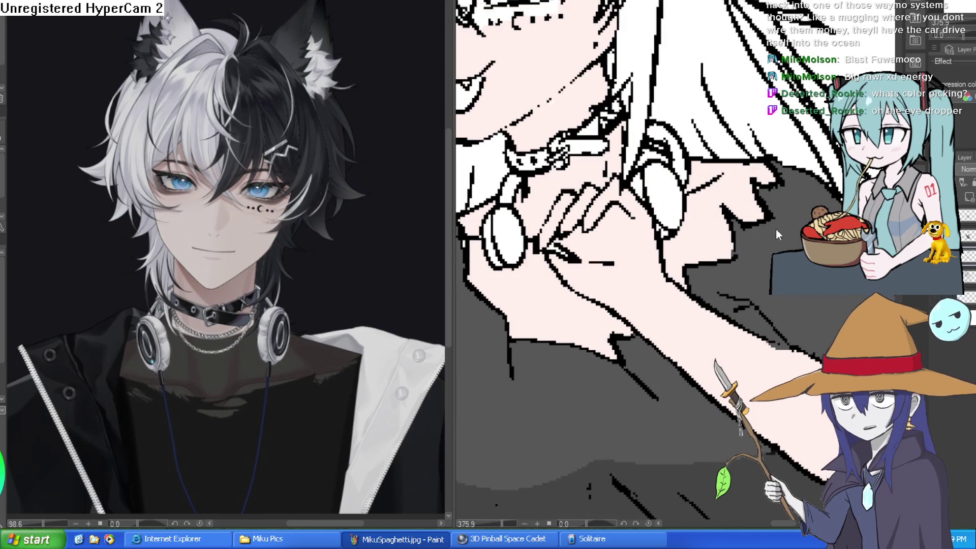
{"action": "key", "text": "ctrl+0"}
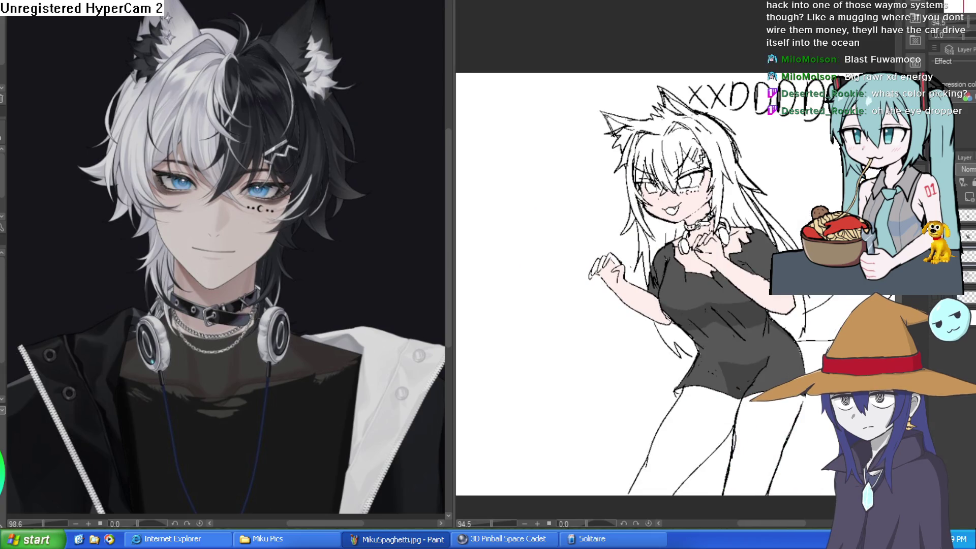
Step: Paint white over the shirt edges by the collar and hands, undoing one stroke
{"action": "left_click_drag", "start_coordinate": [742, 294], "coordinate": [737, 243]}
{"action": "mouse_move", "coordinate": [712, 275]}
{"action": "left_mouse_down"}
{"action": "mouse_move", "coordinate": [681, 252]}
{"action": "mouse_move", "coordinate": [691, 208]}
{"action": "mouse_move", "coordinate": [656, 198]}
{"action": "left_mouse_up"}
{"action": "key", "text": "ctrl+z"}
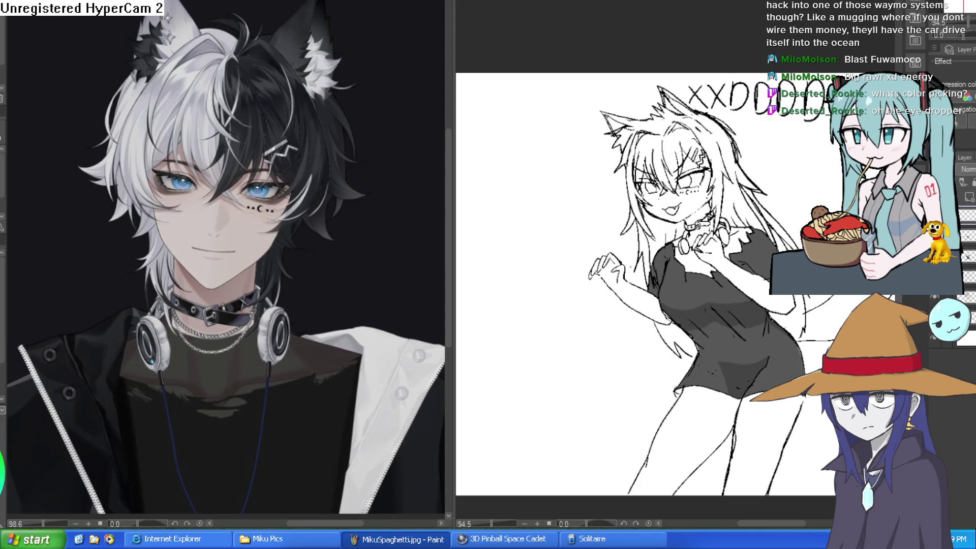
{"action": "mouse_move", "coordinate": [764, 318]}
{"action": "left_mouse_down"}
{"action": "mouse_move", "coordinate": [720, 233]}
{"action": "mouse_move", "coordinate": [720, 263]}
{"action": "mouse_move", "coordinate": [680, 202]}
{"action": "left_mouse_up"}
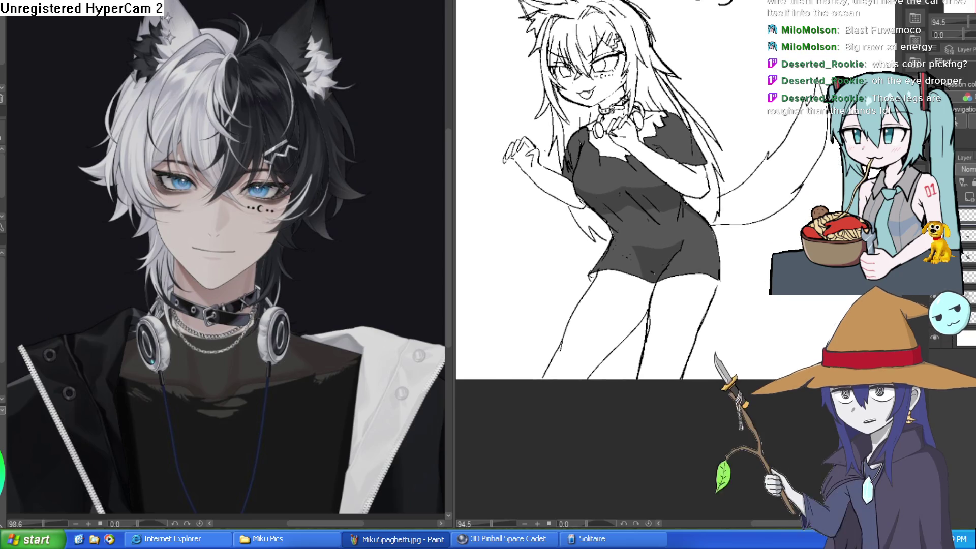
{"action": "left_click_drag", "start_coordinate": [965, 91], "coordinate": [967, 94]}
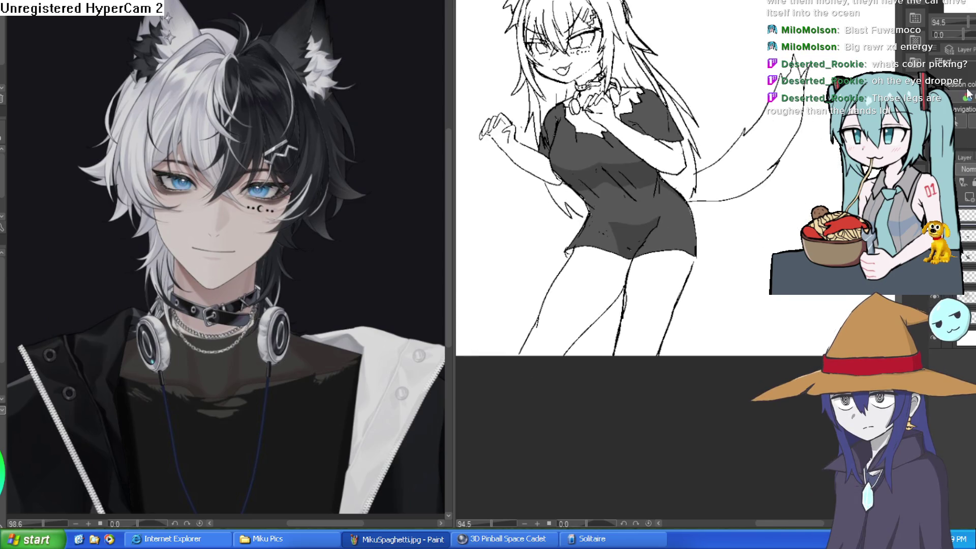
{"action": "scroll", "coordinate": [640, 178], "scroll_direction": "up", "scroll_amount": 1}
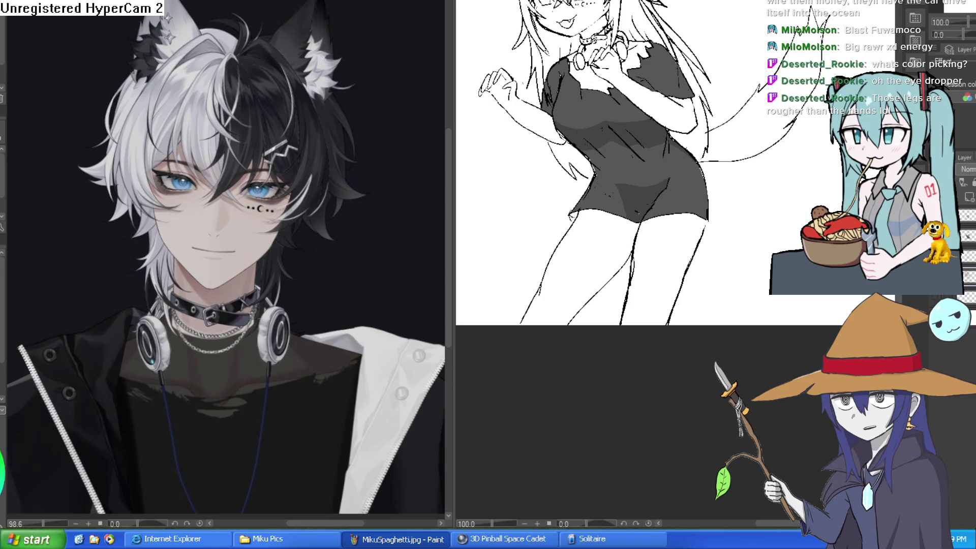
Step: Redraw the right leg outline and add a short line on the leg, discarding one stray stroke
{"action": "scroll", "coordinate": [707, 157], "scroll_direction": "up", "scroll_amount": 3}
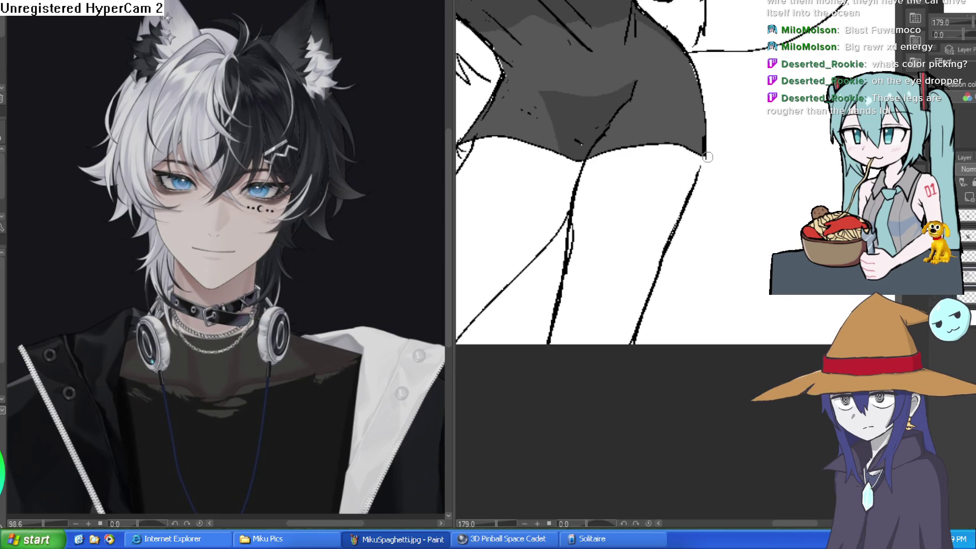
{"action": "left_click_drag", "start_coordinate": [706, 78], "coordinate": [716, 165]}
{"action": "key", "text": "ctrl+z"}
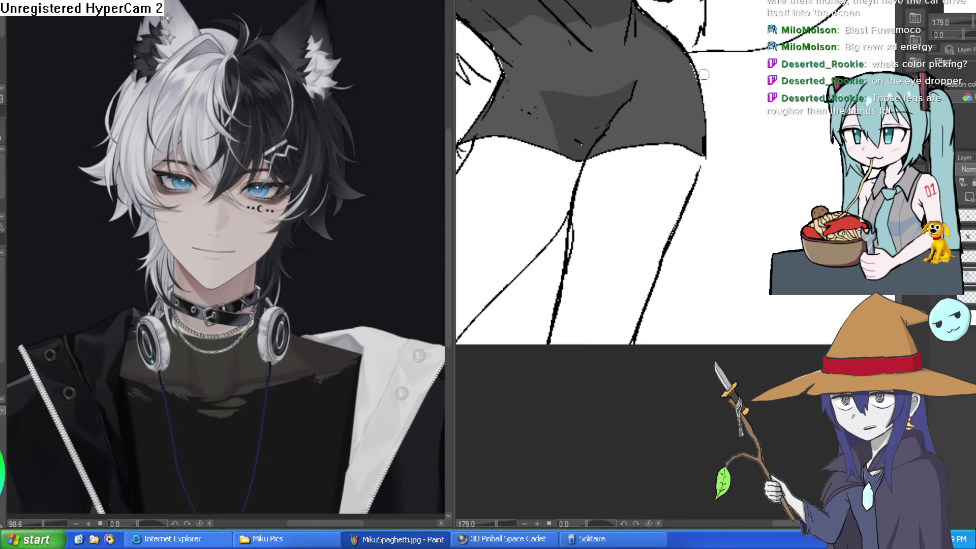
{"action": "mouse_move", "coordinate": [700, 197]}
{"action": "left_mouse_down"}
{"action": "mouse_move", "coordinate": [719, 190]}
{"action": "mouse_move", "coordinate": [732, 68]}
{"action": "left_mouse_up"}
{"action": "mouse_move", "coordinate": [714, 106]}
{"action": "left_mouse_down"}
{"action": "mouse_move", "coordinate": [664, 251]}
{"action": "mouse_move", "coordinate": [668, 217]}
{"action": "left_mouse_up"}
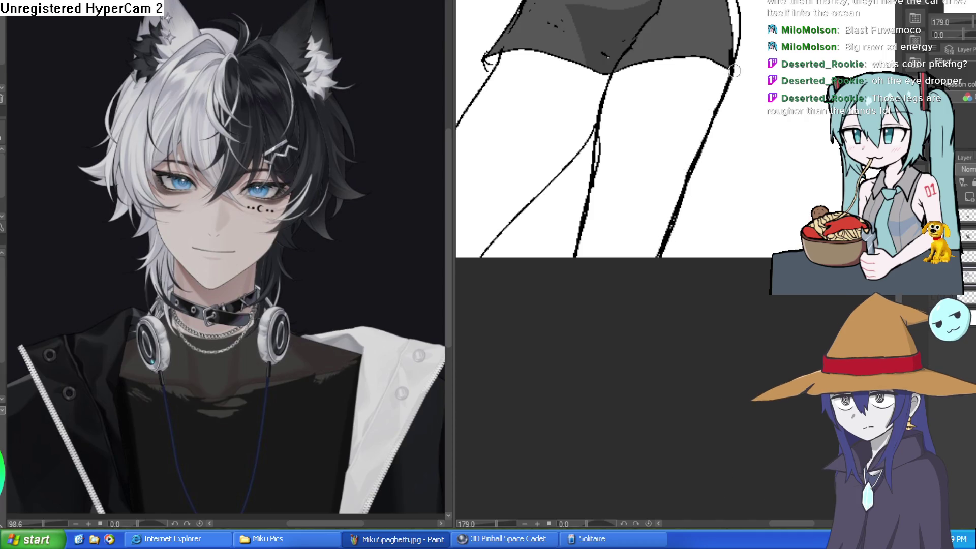
{"action": "scroll", "coordinate": [722, 230], "scroll_direction": "down", "scroll_amount": 5}
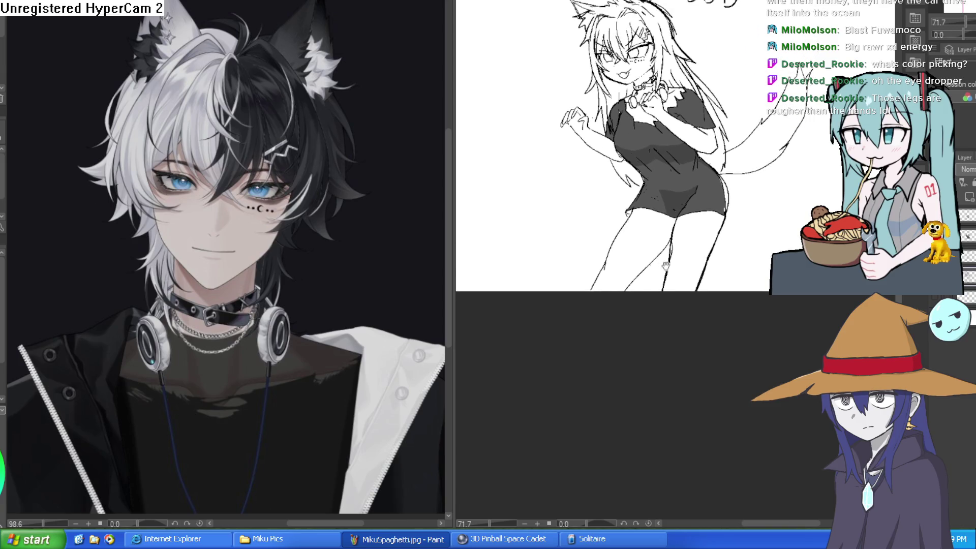
{"action": "scroll", "coordinate": [665, 265], "scroll_direction": "up", "scroll_amount": 3}
{"action": "left_click_drag", "start_coordinate": [668, 219], "coordinate": [672, 235]}
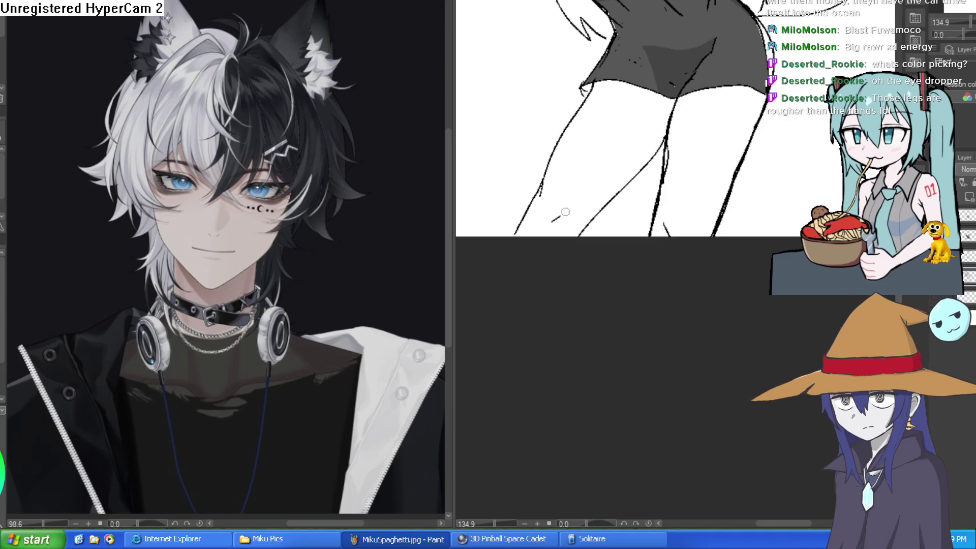
{"action": "scroll", "coordinate": [565, 212], "scroll_direction": "down", "scroll_amount": 2}
{"action": "scroll", "coordinate": [729, 207], "scroll_direction": "up", "scroll_amount": 4}
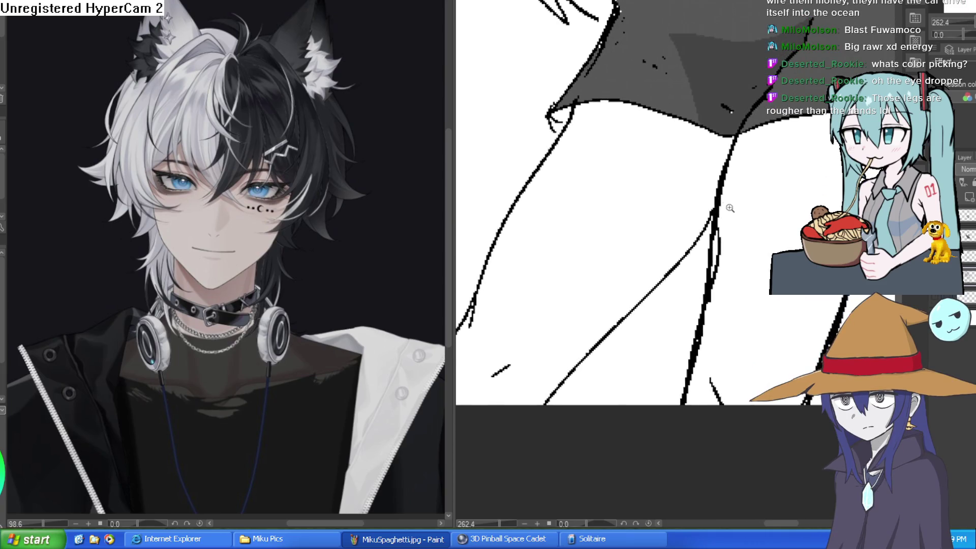
{"action": "scroll", "coordinate": [730, 208], "scroll_direction": "down", "scroll_amount": 3}
Step: Strengthen the dark outline along the shirt hem at the hip
{"action": "left_click_drag", "start_coordinate": [730, 208], "coordinate": [676, 203]}
{"action": "scroll", "coordinate": [674, 204], "scroll_direction": "up", "scroll_amount": 1}
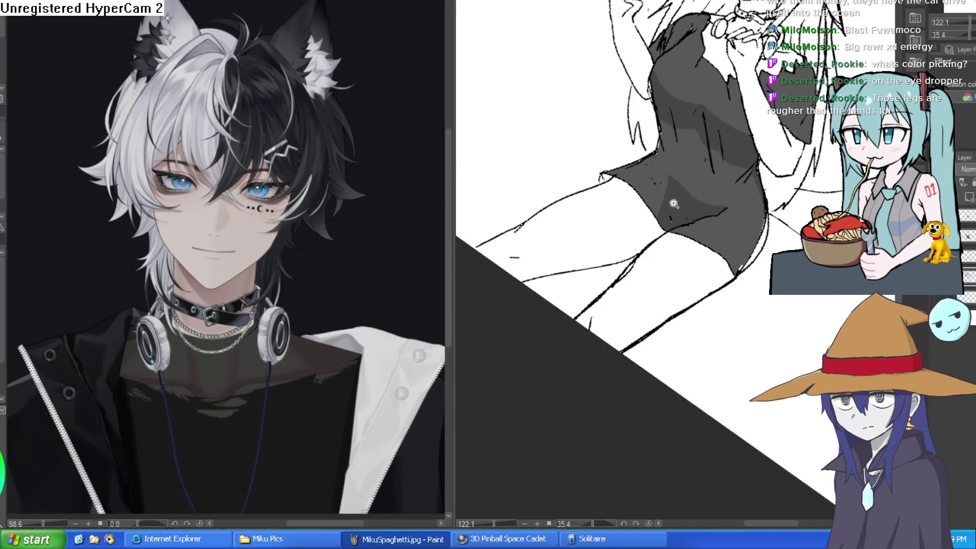
{"action": "scroll", "coordinate": [674, 204], "scroll_direction": "up", "scroll_amount": 3}
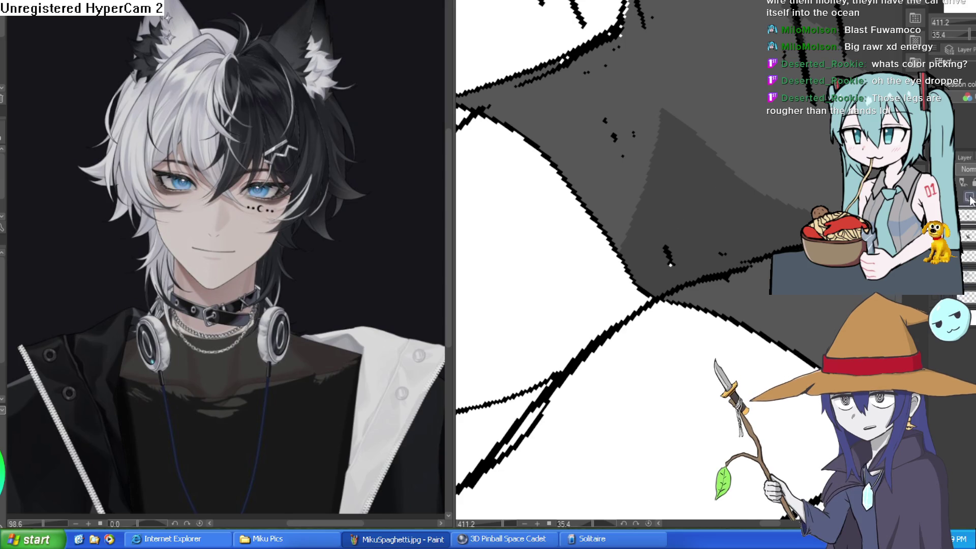
{"action": "left_click_drag", "start_coordinate": [647, 276], "coordinate": [635, 149]}
{"action": "scroll", "coordinate": [656, 139], "scroll_direction": "down", "scroll_amount": 3}
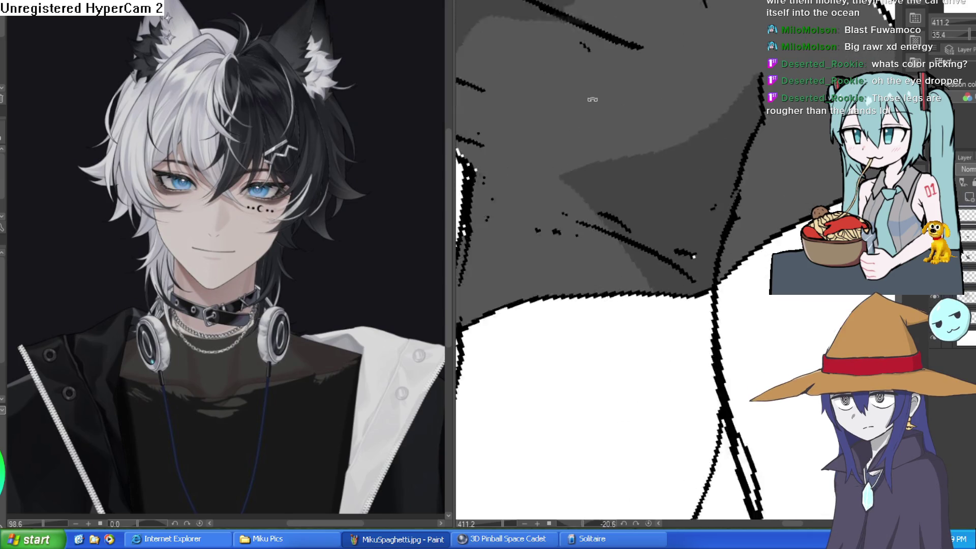
{"action": "mouse_move", "coordinate": [712, 193]}
{"action": "left_mouse_down"}
{"action": "mouse_move", "coordinate": [756, 297]}
{"action": "mouse_move", "coordinate": [758, 260]}
{"action": "left_mouse_up"}
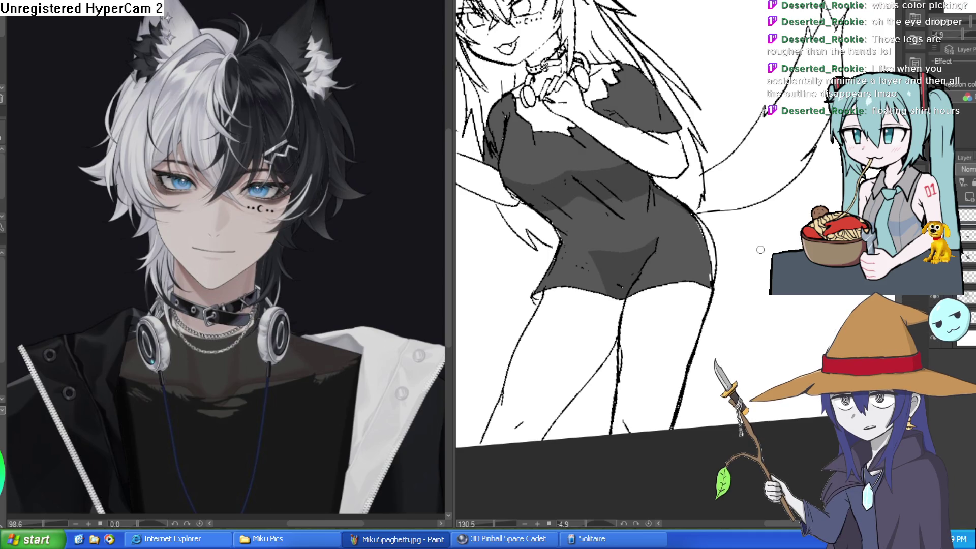
{"action": "left_click_drag", "start_coordinate": [758, 270], "coordinate": [766, 249]}
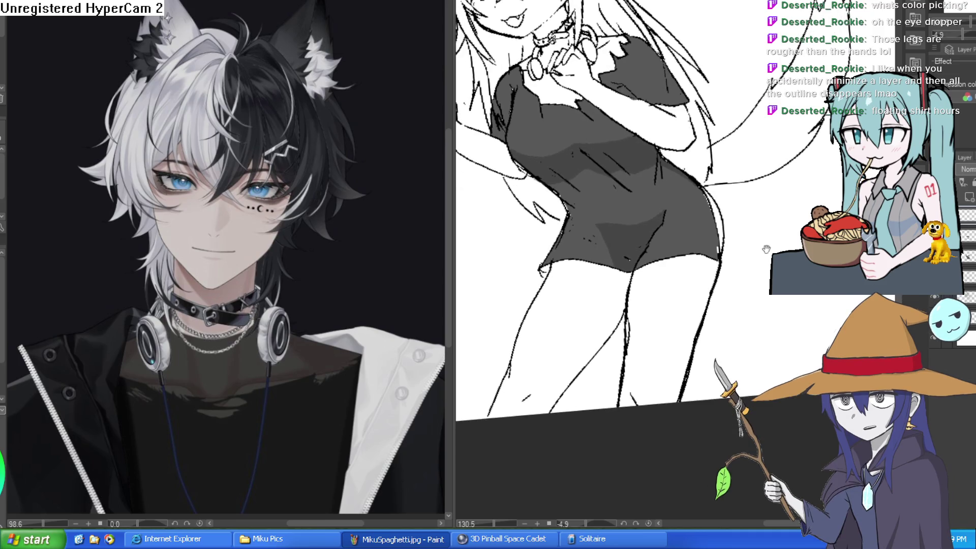
{"action": "scroll", "coordinate": [768, 257], "scroll_direction": "down", "scroll_amount": 3}
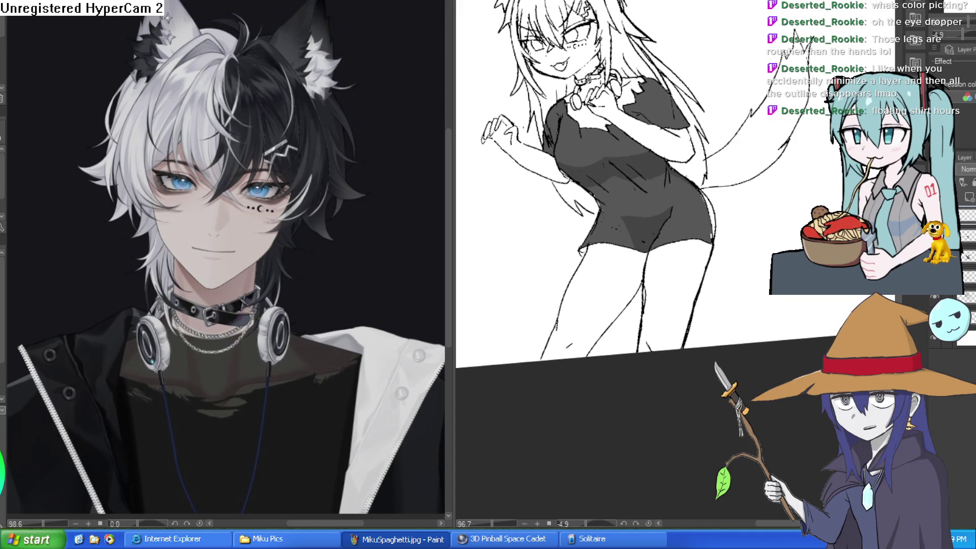
Step: Toggle the shirt fill and line art layers on and off to check the shirt fill
{"action": "left_click", "coordinate": [934, 299]}
{"action": "left_click", "coordinate": [934, 299]}
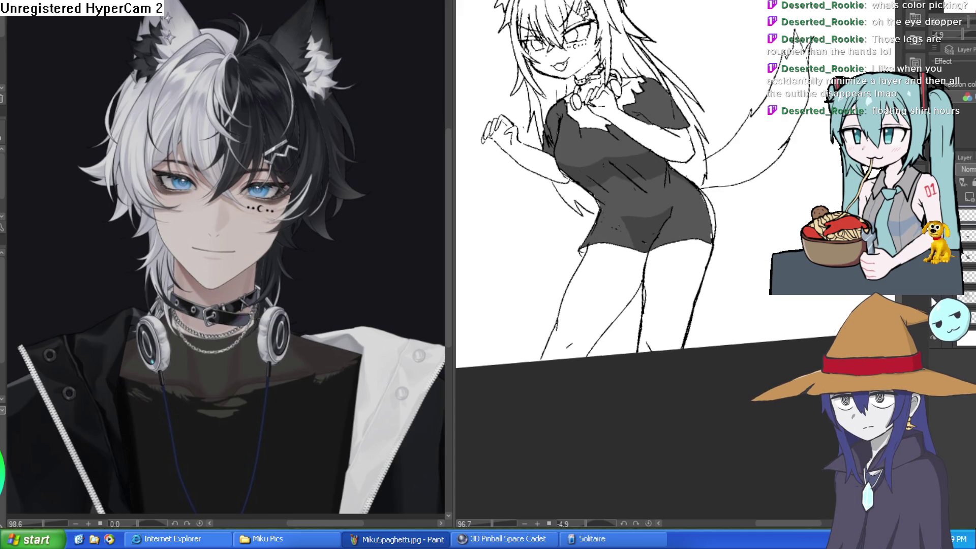
{"action": "left_click", "coordinate": [934, 300]}
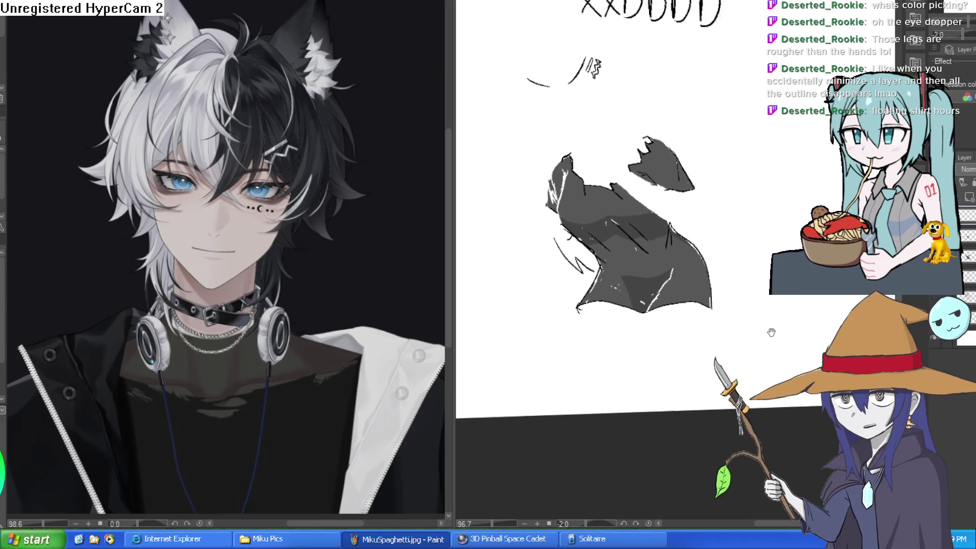
{"action": "left_click", "coordinate": [934, 301]}
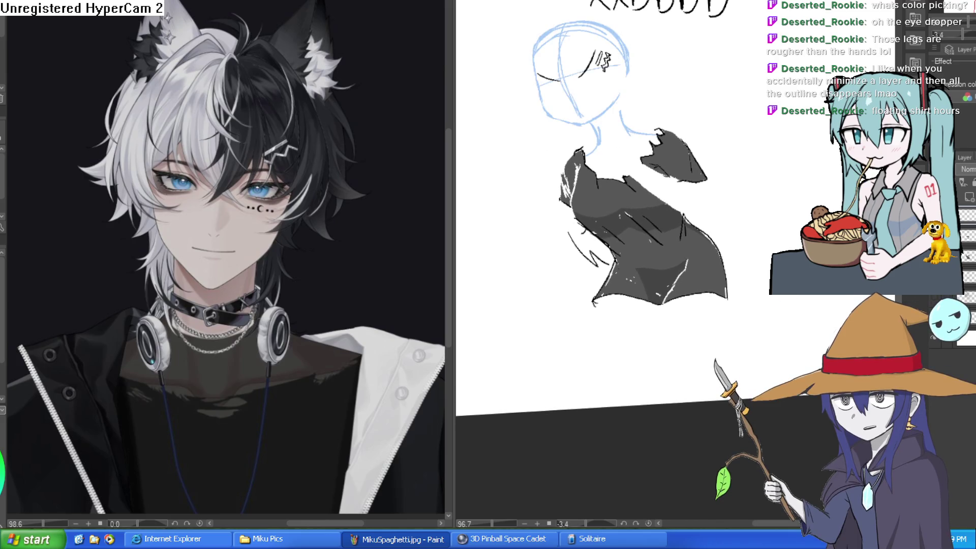
{"action": "left_click", "coordinate": [934, 301]}
{"action": "left_click", "coordinate": [934, 301]}
{"action": "left_click", "coordinate": [934, 301]}
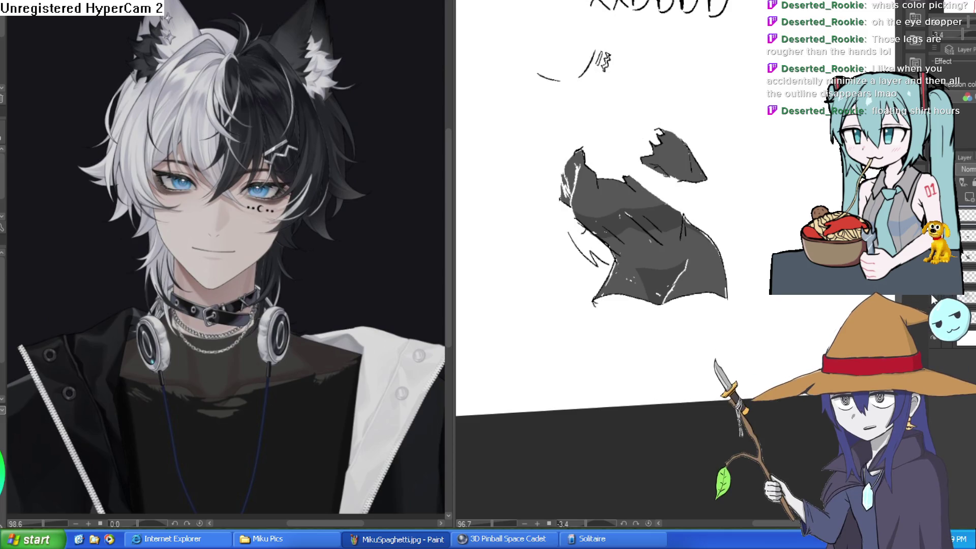
{"action": "left_click", "coordinate": [934, 301]}
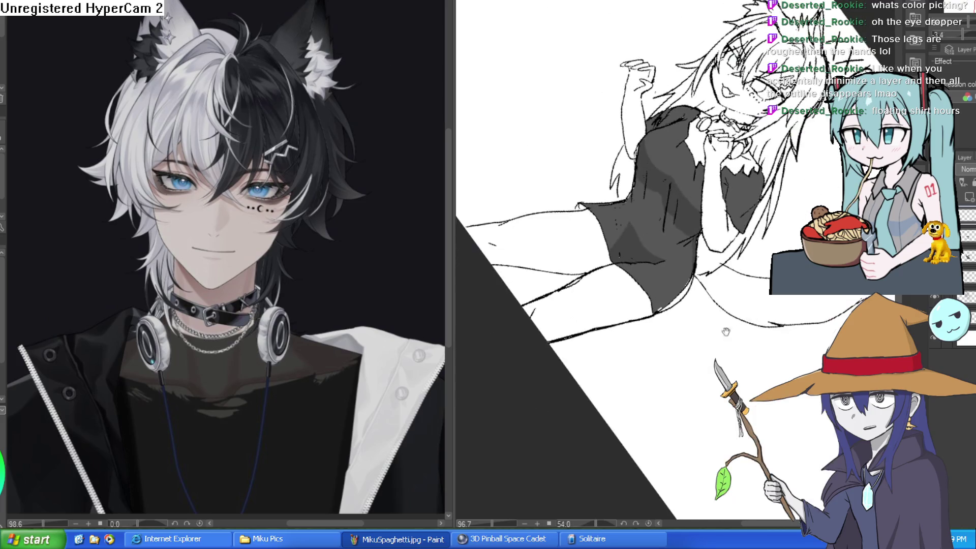
Step: Try white paint on the shirt's edge outline, undo it, and re-sample the reference skin colour
{"action": "scroll", "coordinate": [751, 254], "scroll_direction": "up", "scroll_amount": 10}
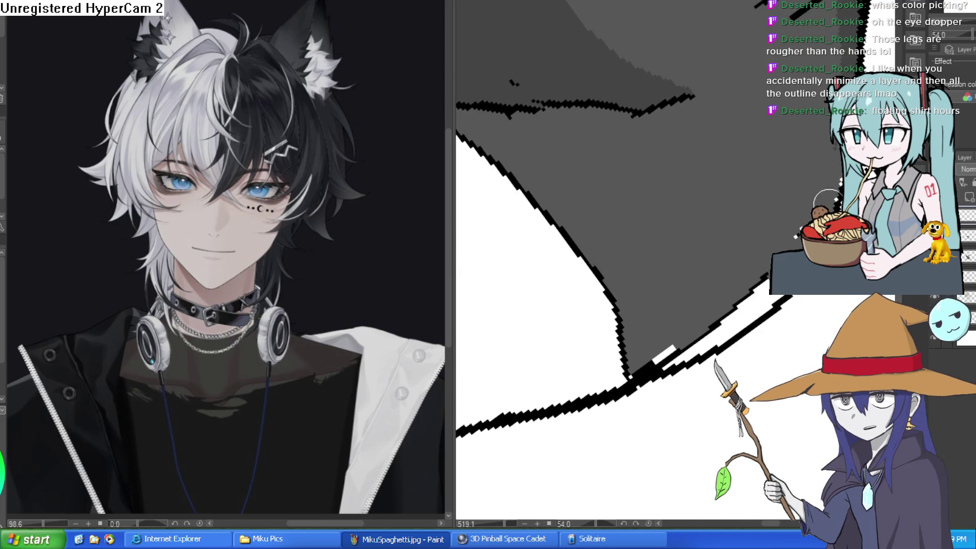
{"action": "left_click_drag", "start_coordinate": [760, 301], "coordinate": [648, 370]}
{"action": "key", "text": "ctrl+z"}
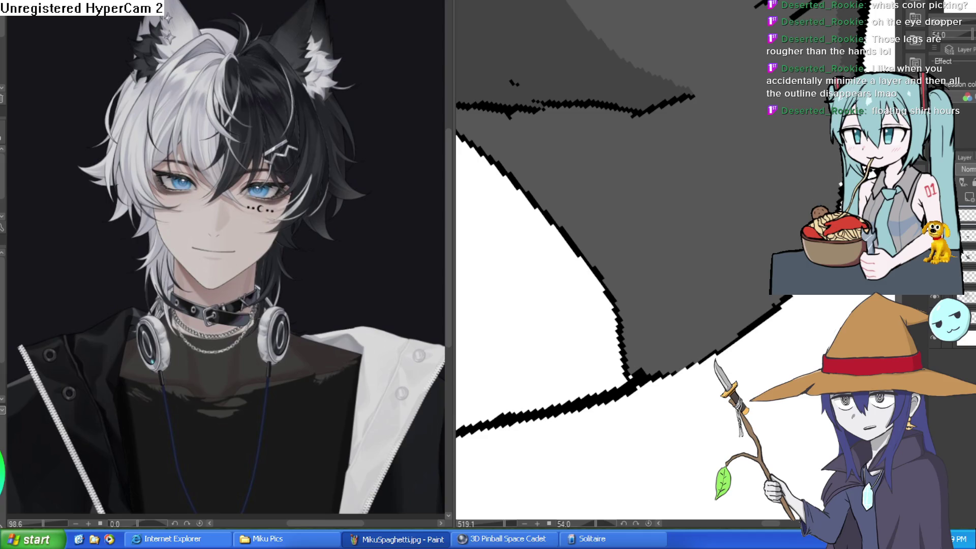
{"action": "scroll", "coordinate": [763, 280], "scroll_direction": "down", "scroll_amount": 8}
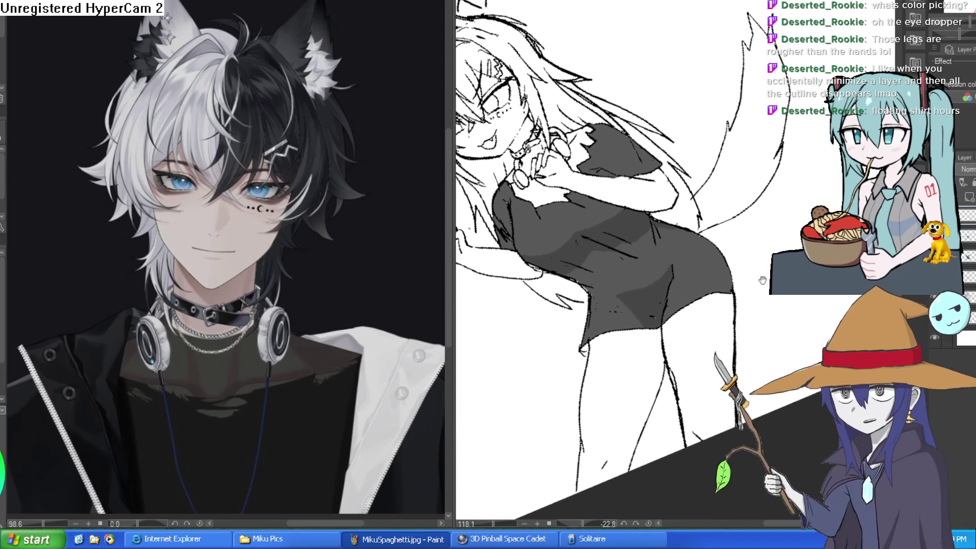
{"action": "left_click_drag", "start_coordinate": [762, 280], "coordinate": [730, 287]}
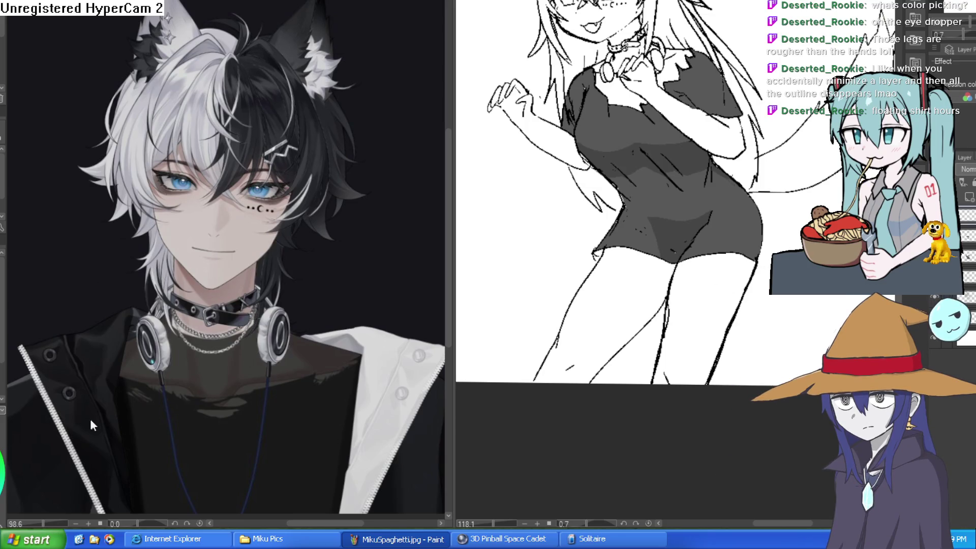
{"action": "left_click", "coordinate": [196, 217], "text": "alt"}
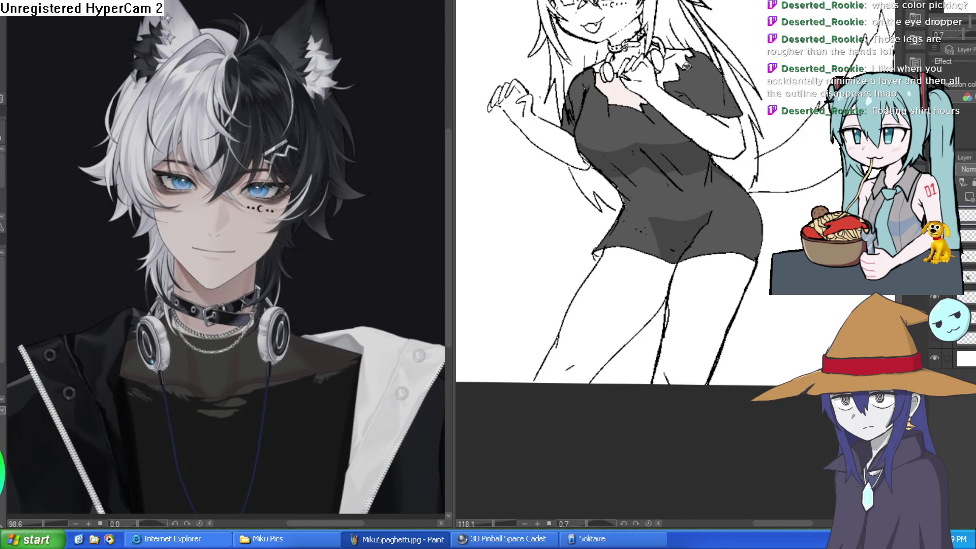
Step: Fill the neck, chin, face and cheeks with the pale skin tone
{"action": "scroll", "coordinate": [686, 66], "scroll_direction": "up", "scroll_amount": 5}
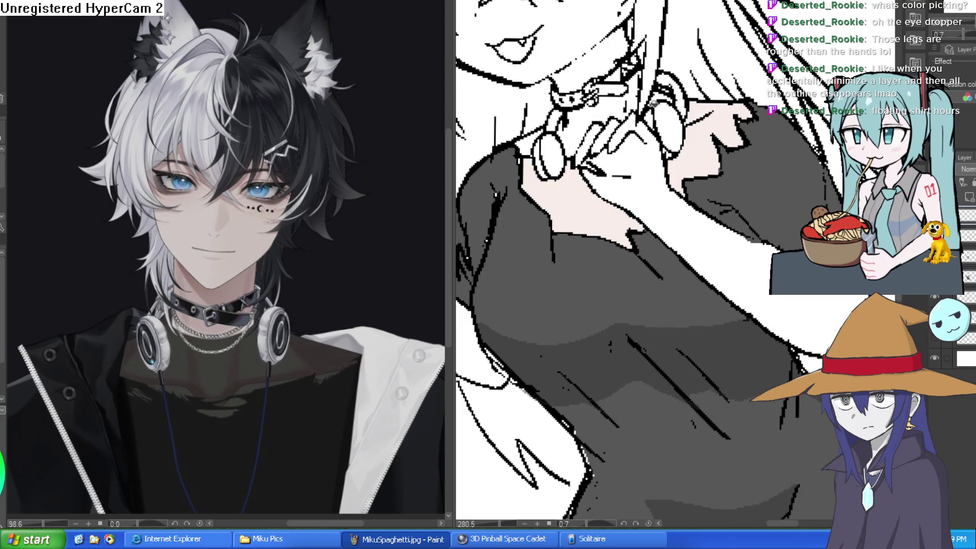
{"action": "left_click", "coordinate": [607, 85]}
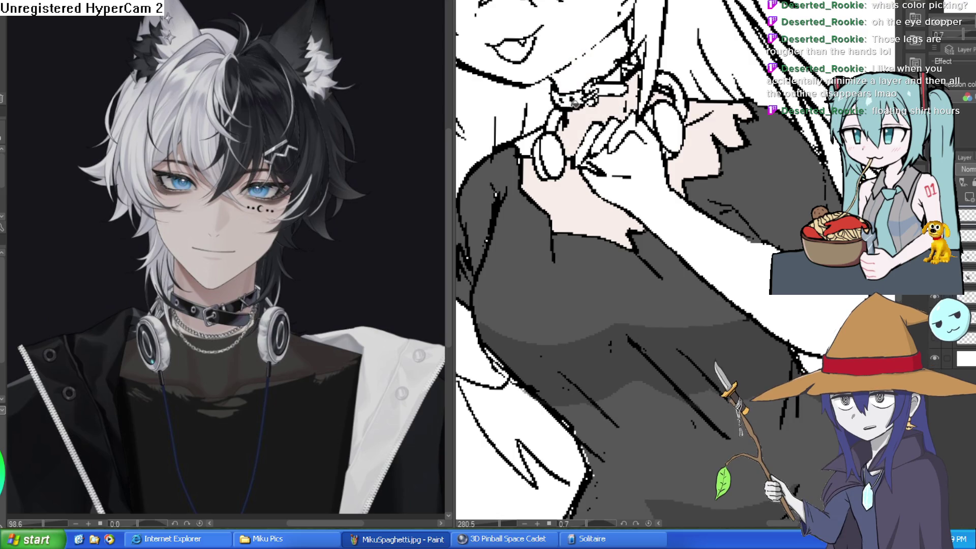
{"action": "left_click_drag", "start_coordinate": [537, 137], "coordinate": [592, 232]}
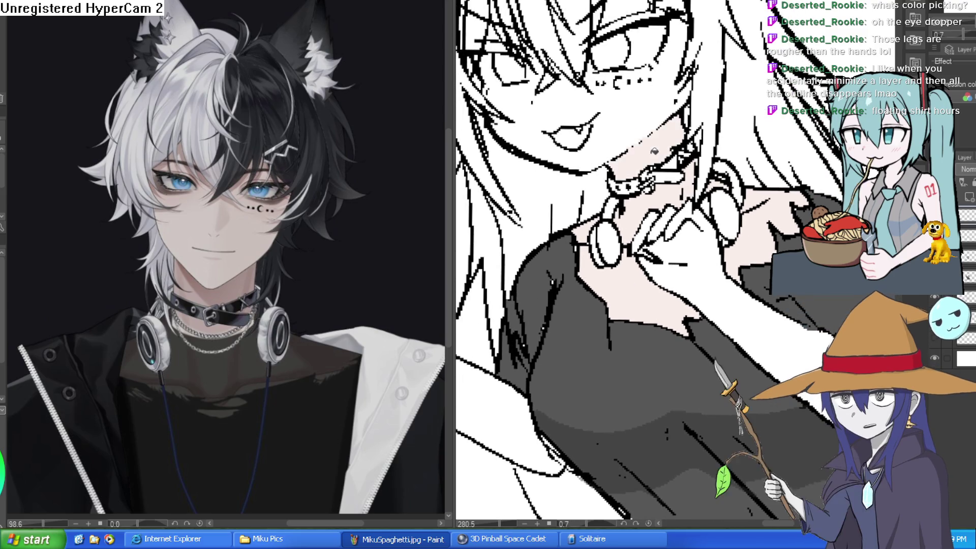
{"action": "left_click", "coordinate": [641, 120]}
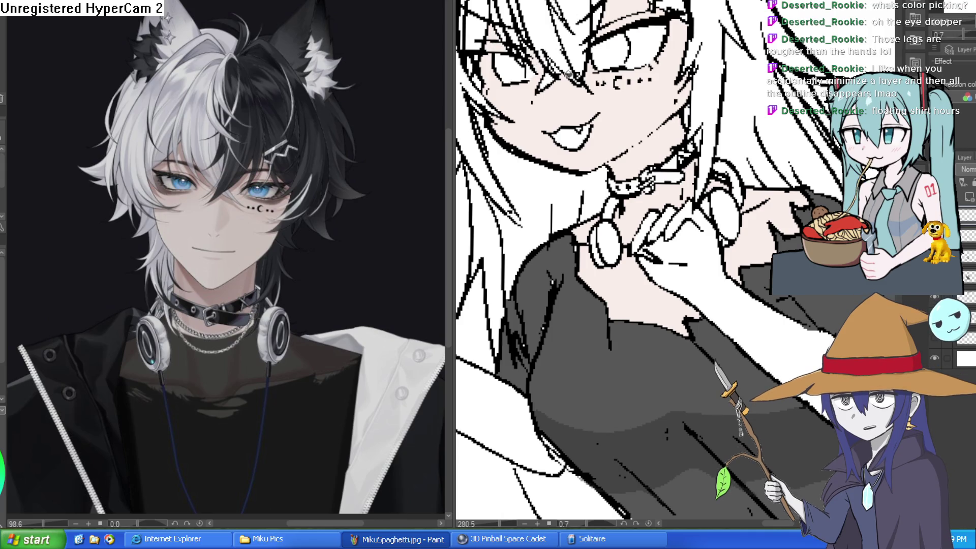
{"action": "scroll", "coordinate": [531, 74], "scroll_direction": "down", "scroll_amount": 5}
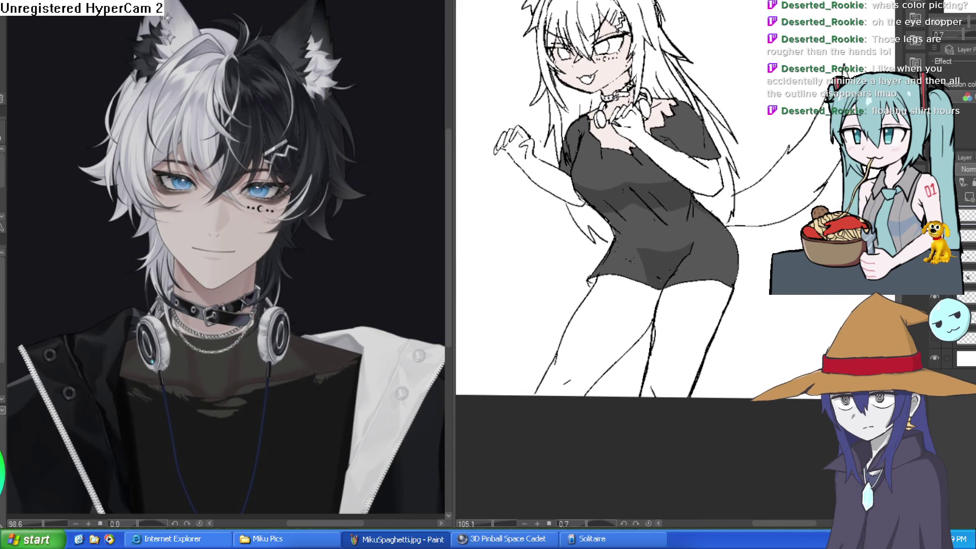
{"action": "scroll", "coordinate": [640, 155], "scroll_direction": "up", "scroll_amount": 4}
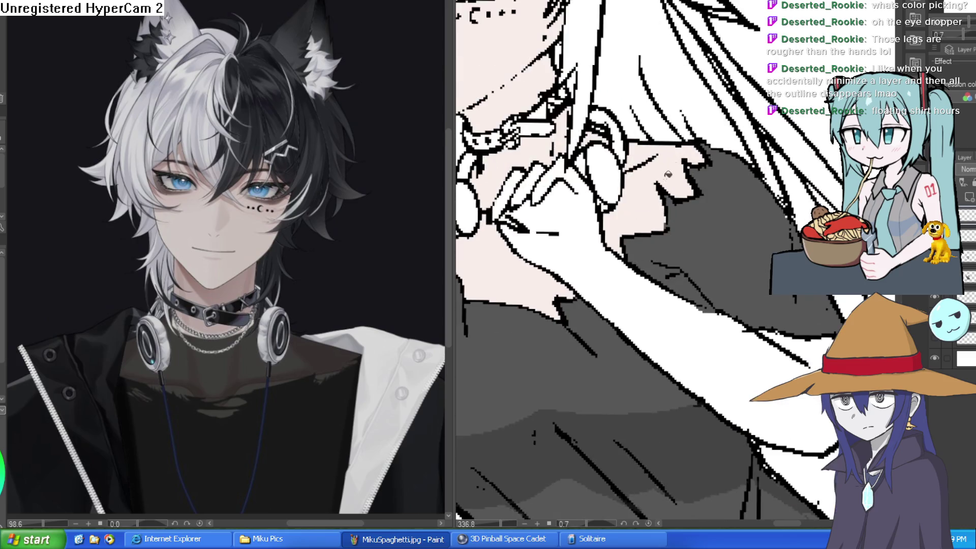
{"action": "left_click_drag", "start_coordinate": [656, 196], "coordinate": [714, 248]}
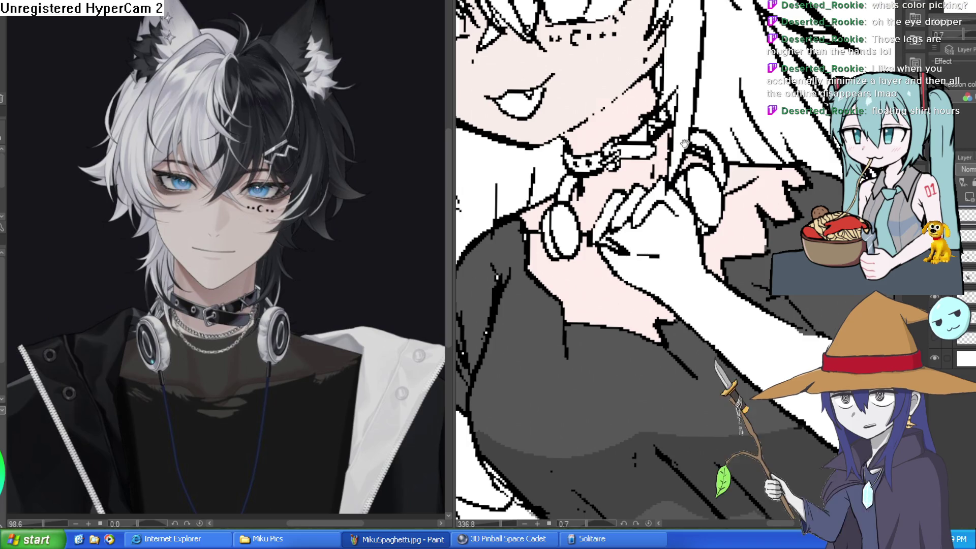
{"action": "left_click_drag", "start_coordinate": [652, 121], "coordinate": [689, 145]}
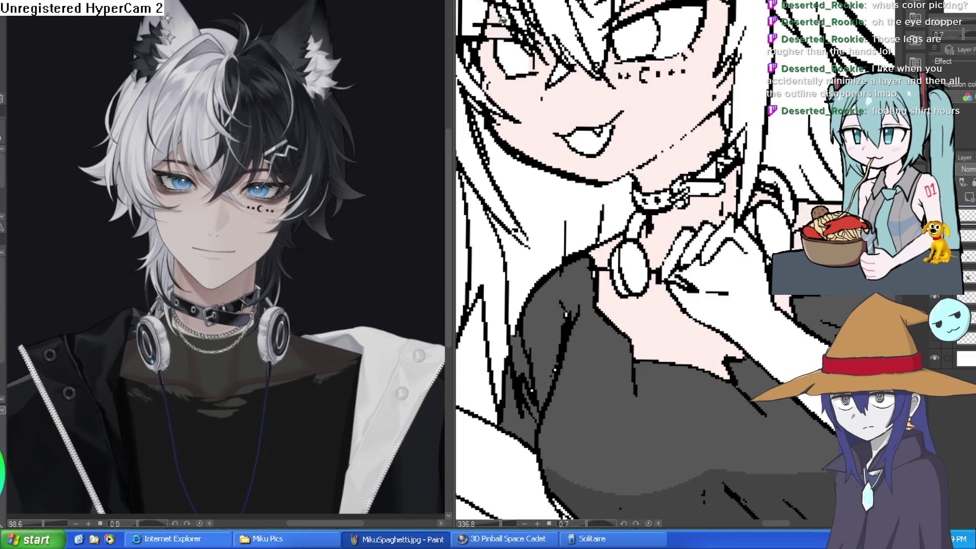
{"action": "scroll", "coordinate": [657, 109], "scroll_direction": "down", "scroll_amount": 2}
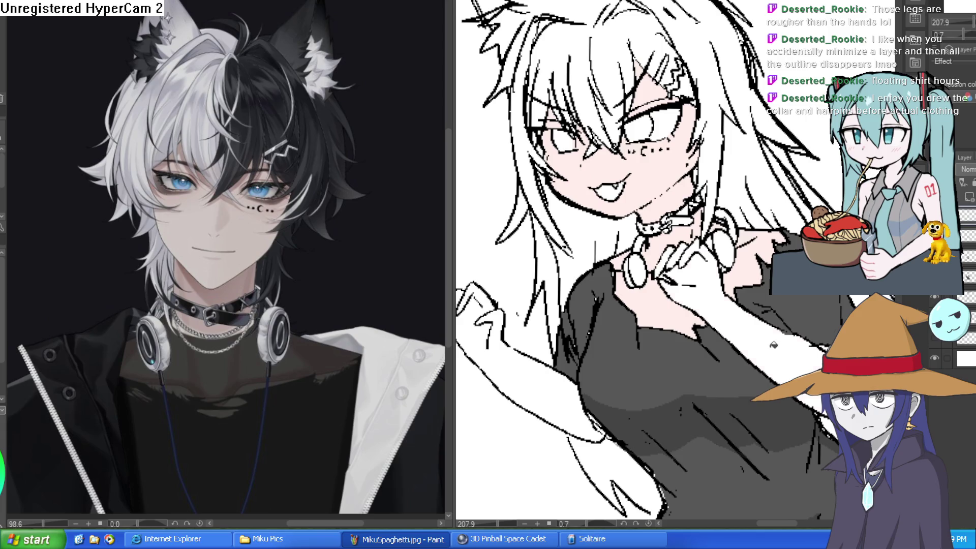
Step: Fill the raised arm, hand and both legs with the pale pink skin colour
{"action": "left_click_drag", "start_coordinate": [863, 359], "coordinate": [756, 311]}
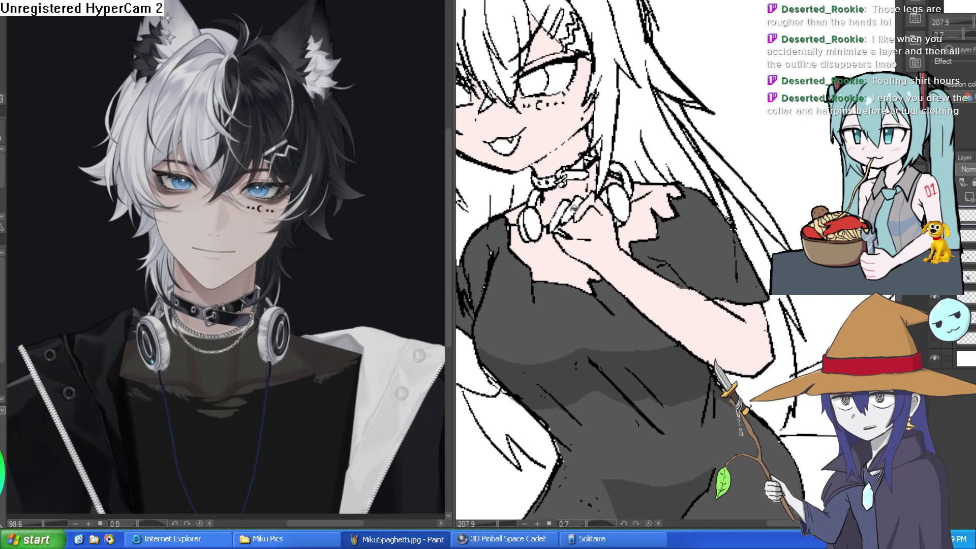
{"action": "left_click_drag", "start_coordinate": [556, 302], "coordinate": [785, 225]}
{"action": "left_click", "coordinate": [671, 276]}
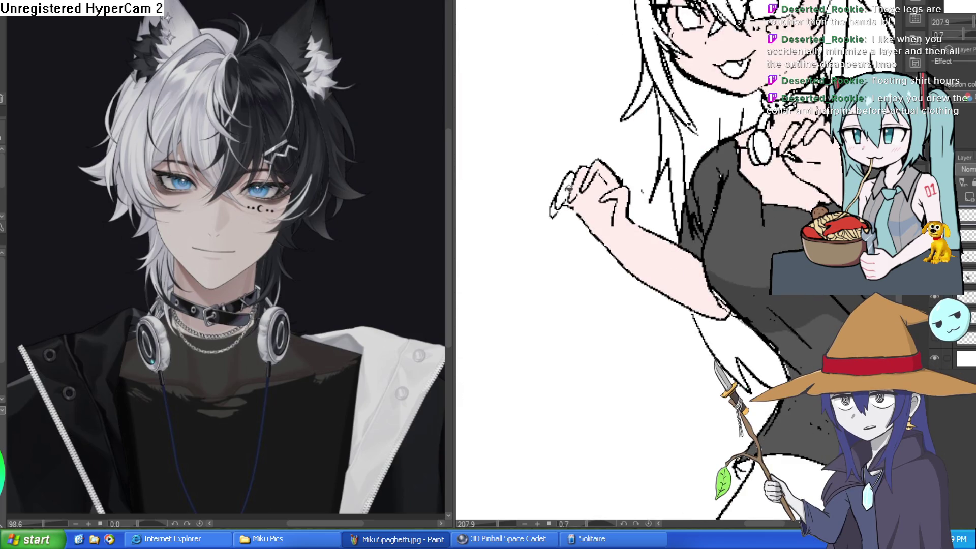
{"action": "scroll", "coordinate": [687, 259], "scroll_direction": "down", "scroll_amount": 5}
{"action": "left_click_drag", "start_coordinate": [688, 259], "coordinate": [586, 273]}
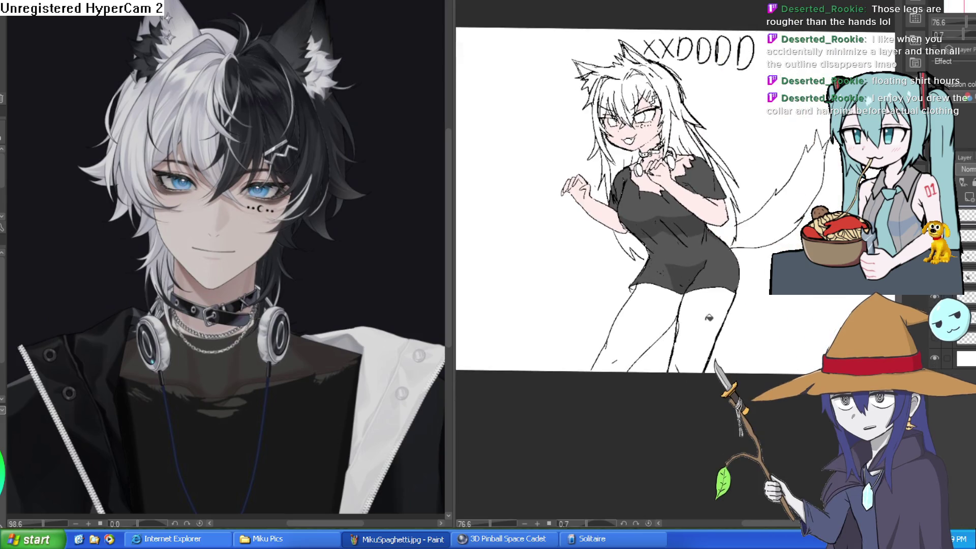
{"action": "left_click", "coordinate": [709, 317]}
{"action": "scroll", "coordinate": [717, 317], "scroll_direction": "up", "scroll_amount": 5}
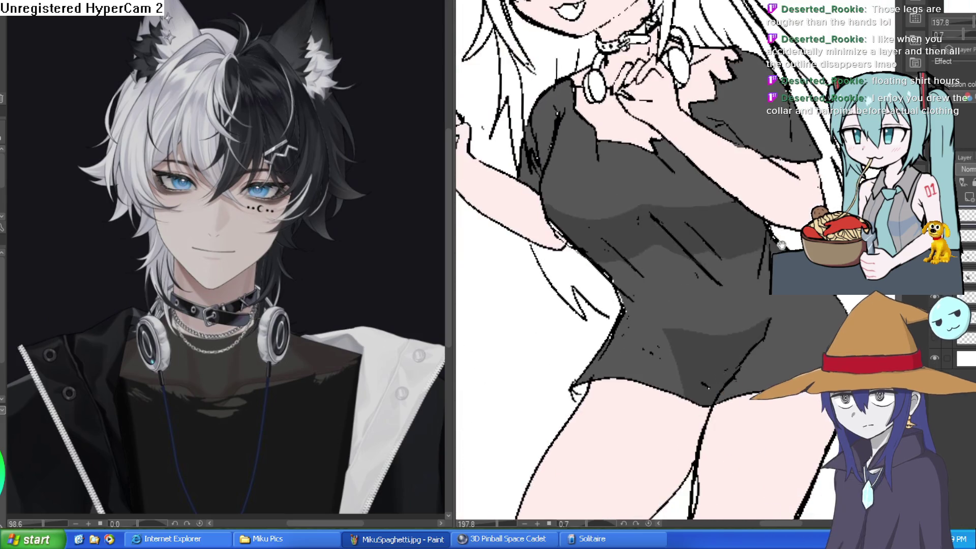
{"action": "scroll", "coordinate": [617, 376], "scroll_direction": "down", "scroll_amount": 6}
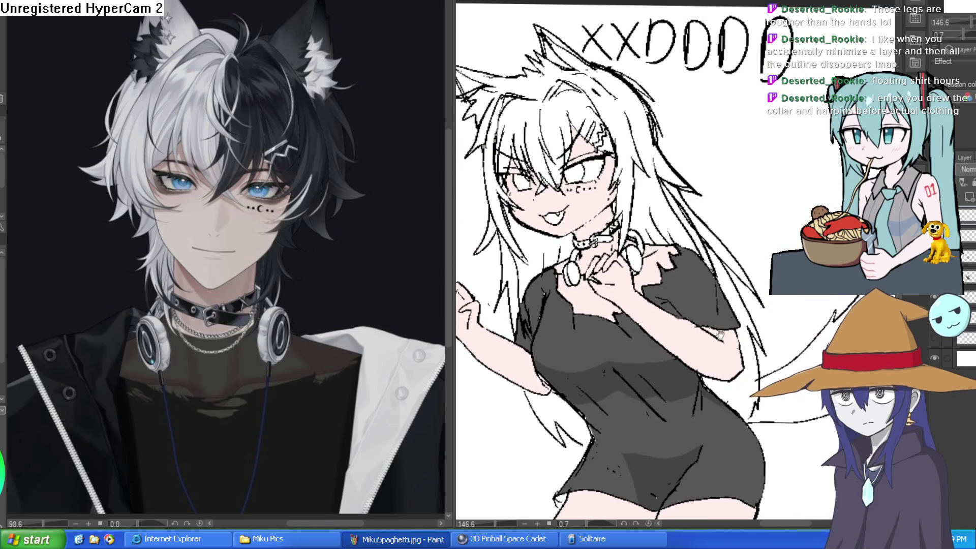
{"action": "scroll", "coordinate": [615, 244], "scroll_direction": "up", "scroll_amount": 7}
{"action": "scroll", "coordinate": [606, 246], "scroll_direction": "up", "scroll_amount": 2}
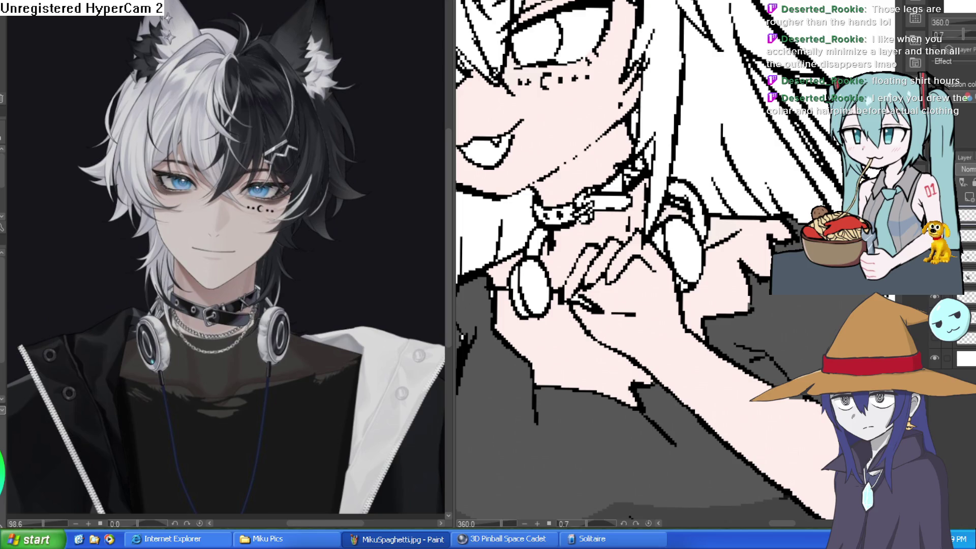
Step: Fill both earpieces' upper, lower, disc and rim parts and the left headband strip grey
{"action": "left_click", "coordinate": [686, 248]}
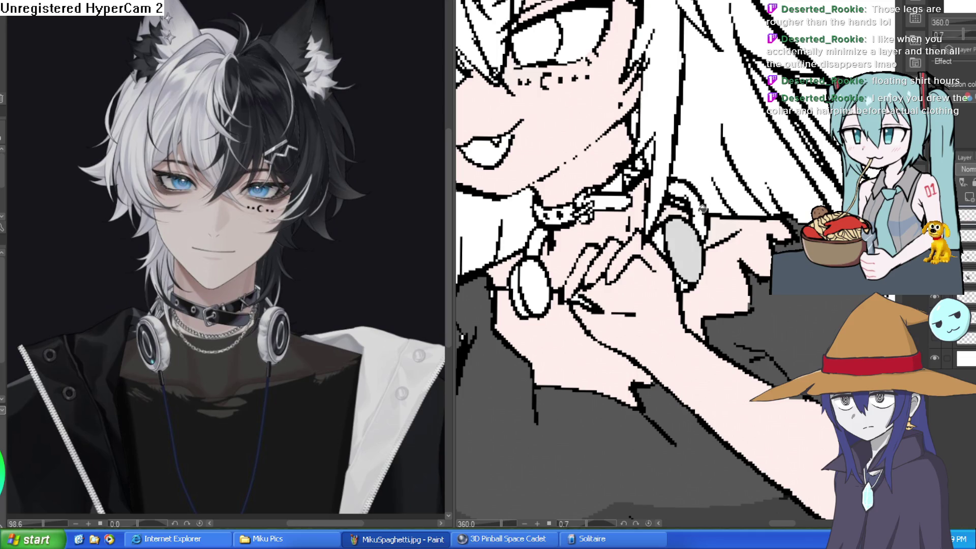
{"action": "left_click", "coordinate": [700, 205]}
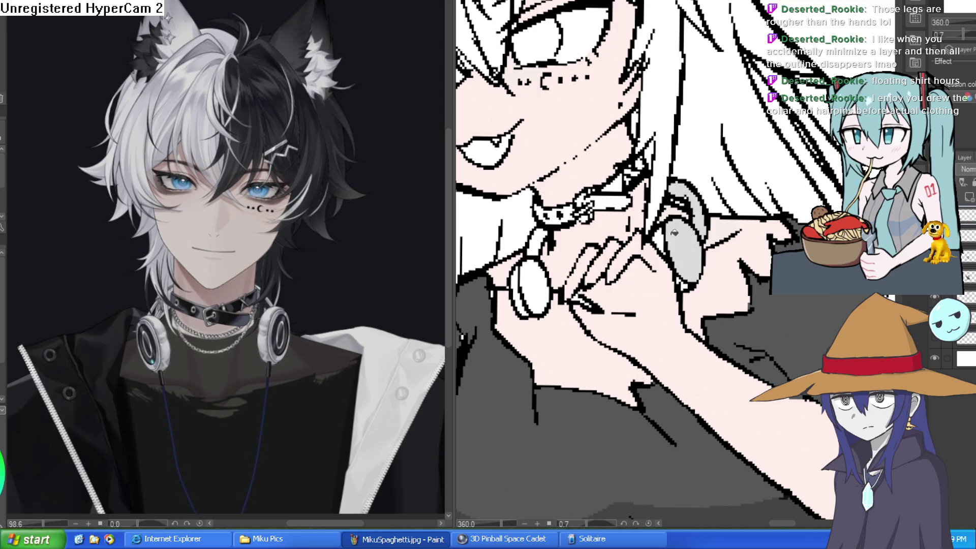
{"action": "left_click", "coordinate": [530, 282]}
{"action": "left_click", "coordinate": [520, 291]}
{"action": "left_click", "coordinate": [535, 242]}
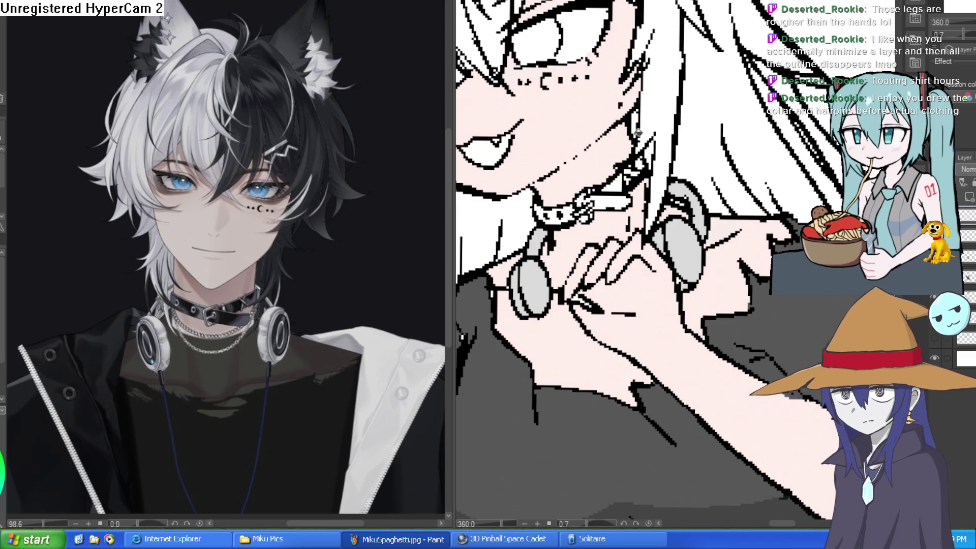
Step: Sample the blue eye colour from the reference portrait as the drawing colour
{"action": "scroll", "coordinate": [642, 274], "scroll_direction": "down", "scroll_amount": 5}
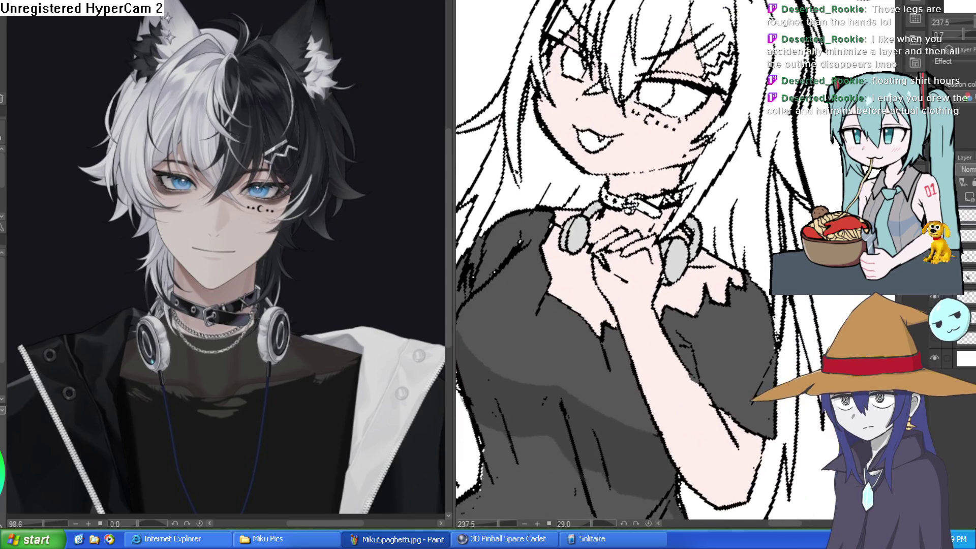
{"action": "mouse_move", "coordinate": [784, 237]}
{"action": "left_mouse_down"}
{"action": "mouse_move", "coordinate": [795, 167]}
{"action": "mouse_move", "coordinate": [790, 218]}
{"action": "left_mouse_up"}
{"action": "scroll", "coordinate": [795, 167], "scroll_direction": "down", "scroll_amount": 2}
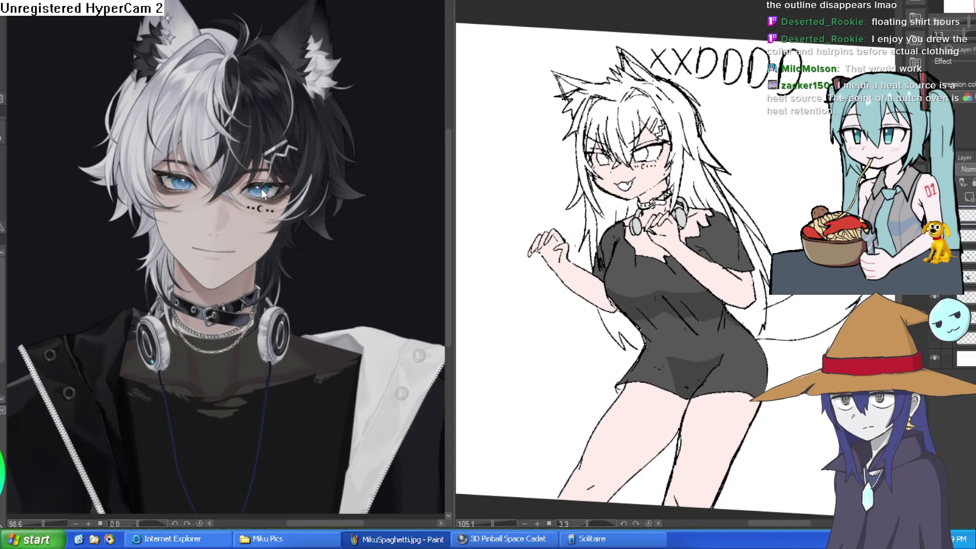
{"action": "left_click", "coordinate": [286, 180]}
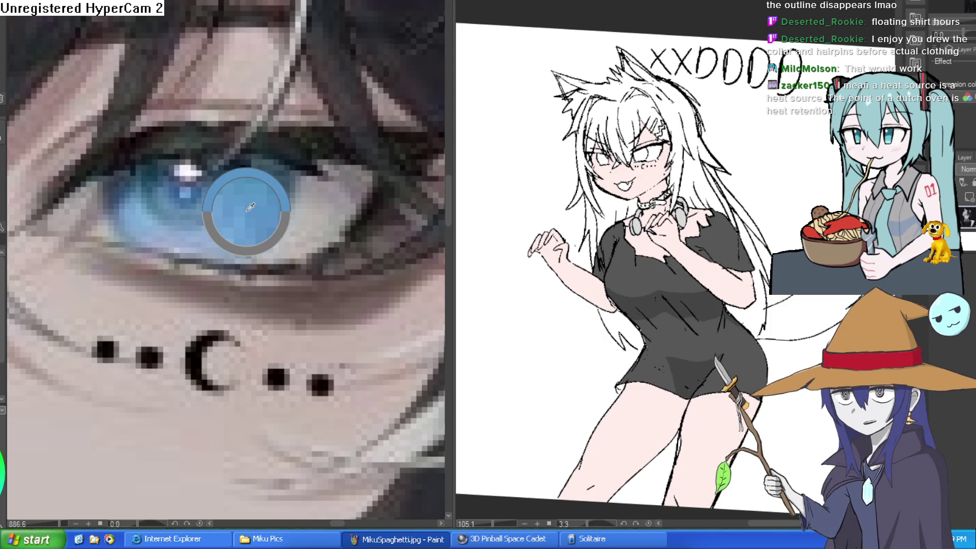
Step: Zoom in on the eyes, fill them light blue and paint over stray dark pixels at the corner
{"action": "left_click", "coordinate": [661, 158]}
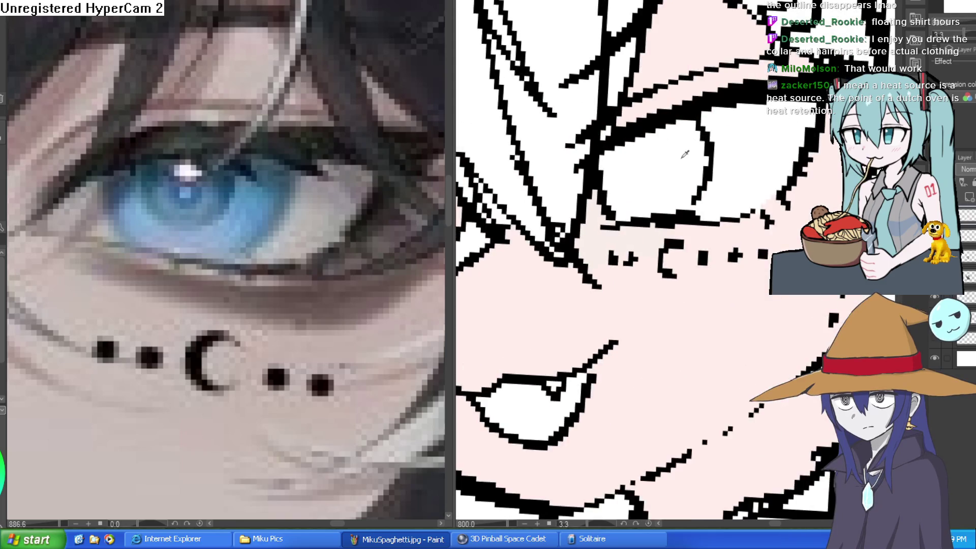
{"action": "scroll", "coordinate": [674, 162], "scroll_direction": "up", "scroll_amount": 3}
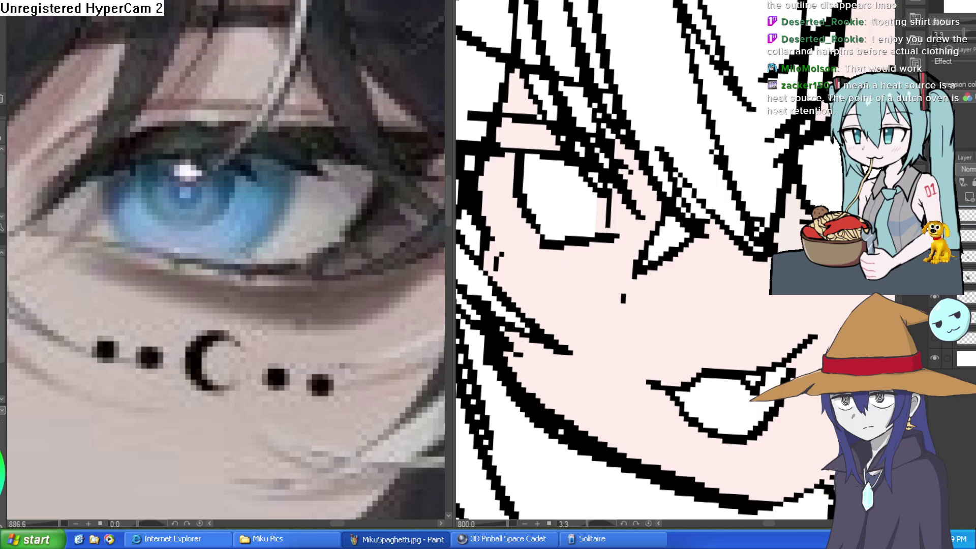
{"action": "scroll", "coordinate": [700, 259], "scroll_direction": "down", "scroll_amount": 5}
{"action": "scroll", "coordinate": [700, 260], "scroll_direction": "up", "scroll_amount": 4}
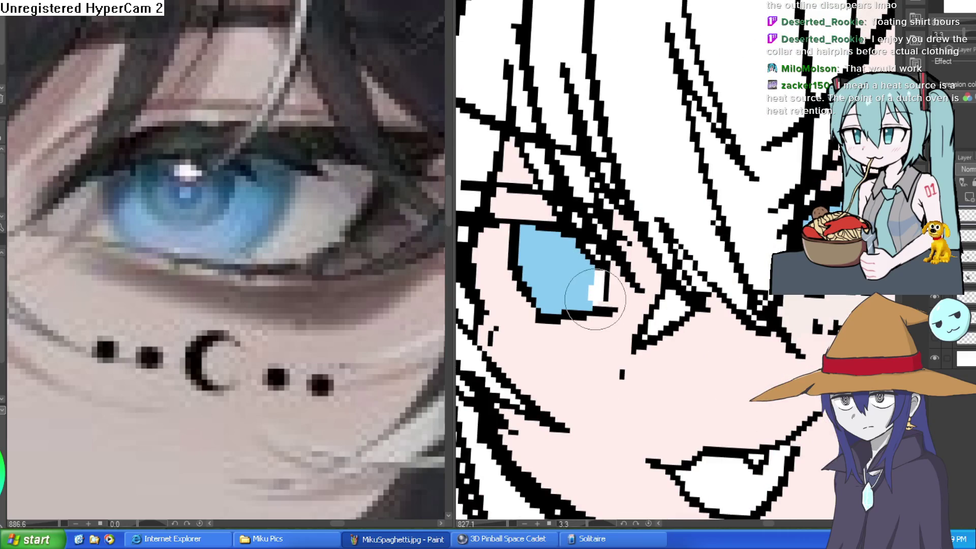
{"action": "mouse_move", "coordinate": [602, 275]}
{"action": "left_mouse_down"}
{"action": "mouse_move", "coordinate": [599, 290]}
{"action": "mouse_move", "coordinate": [554, 239]}
{"action": "mouse_move", "coordinate": [564, 295]}
{"action": "mouse_move", "coordinate": [592, 309]}
{"action": "mouse_move", "coordinate": [569, 295]}
{"action": "mouse_move", "coordinate": [564, 265]}
{"action": "mouse_move", "coordinate": [582, 235]}
{"action": "left_mouse_up"}
{"action": "scroll", "coordinate": [599, 305], "scroll_direction": "left", "scroll_amount": 3}
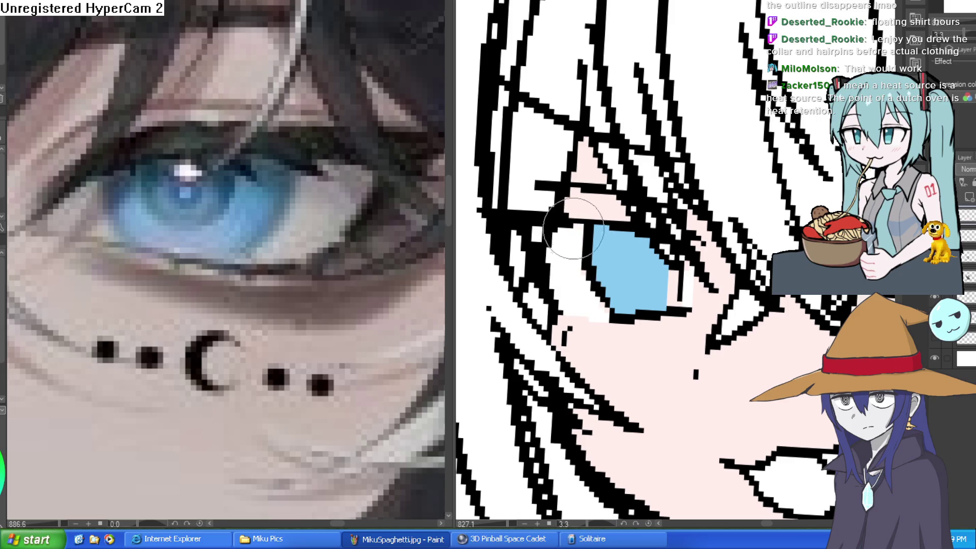
{"action": "scroll", "coordinate": [605, 237], "scroll_direction": "down", "scroll_amount": 5}
{"action": "scroll", "coordinate": [608, 238], "scroll_direction": "up", "scroll_amount": 7}
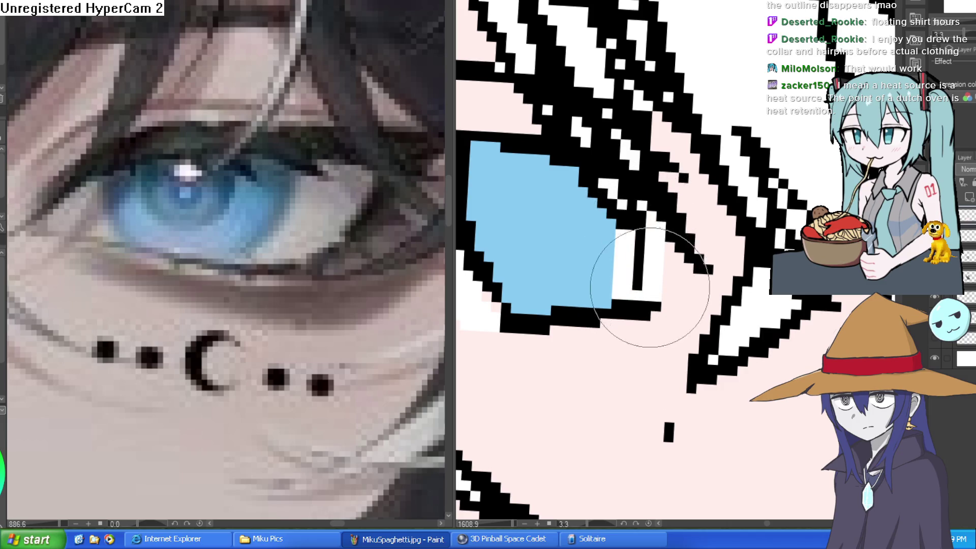
{"action": "scroll", "coordinate": [711, 199], "scroll_direction": "down", "scroll_amount": 4}
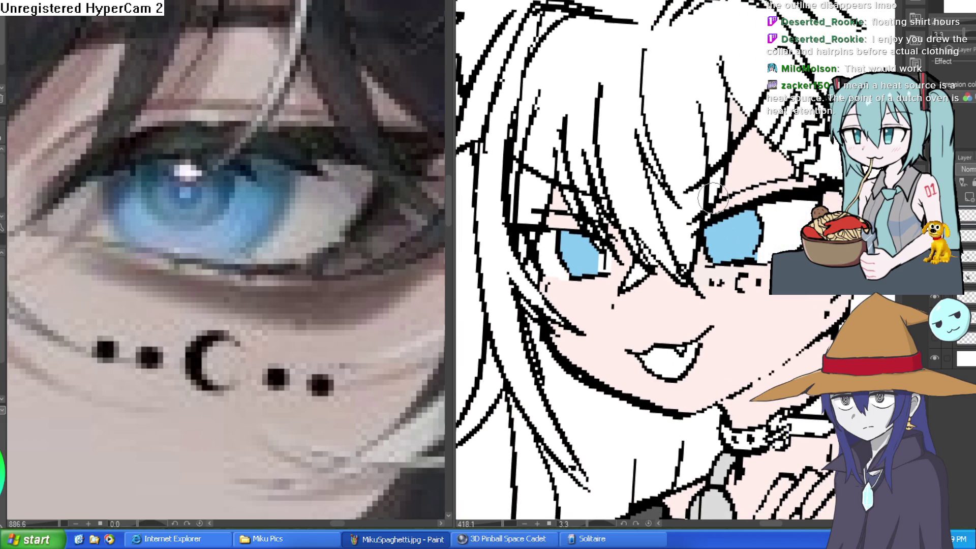
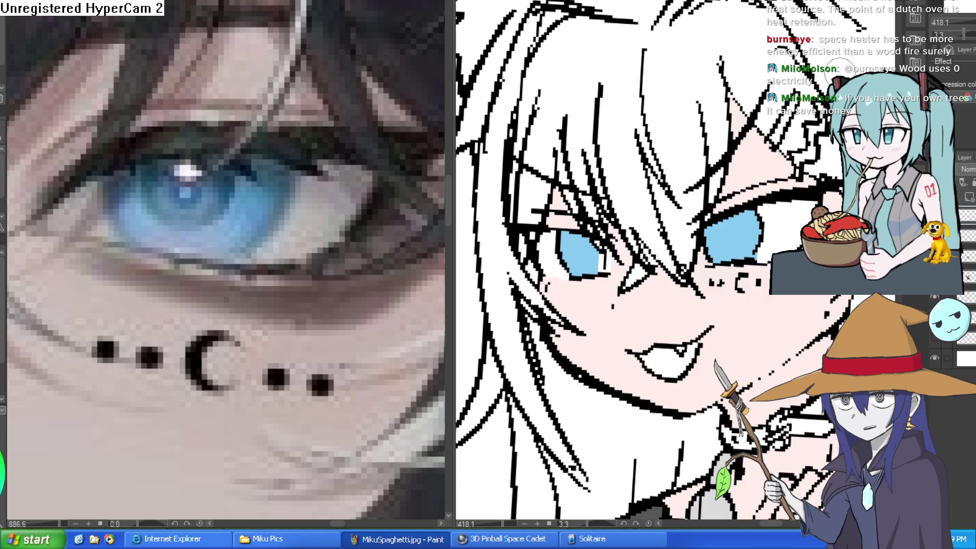
Step: Stroke light grey along the top of the eye white, just under the upper lashes
{"action": "scroll", "coordinate": [727, 91], "scroll_direction": "down", "scroll_amount": 5}
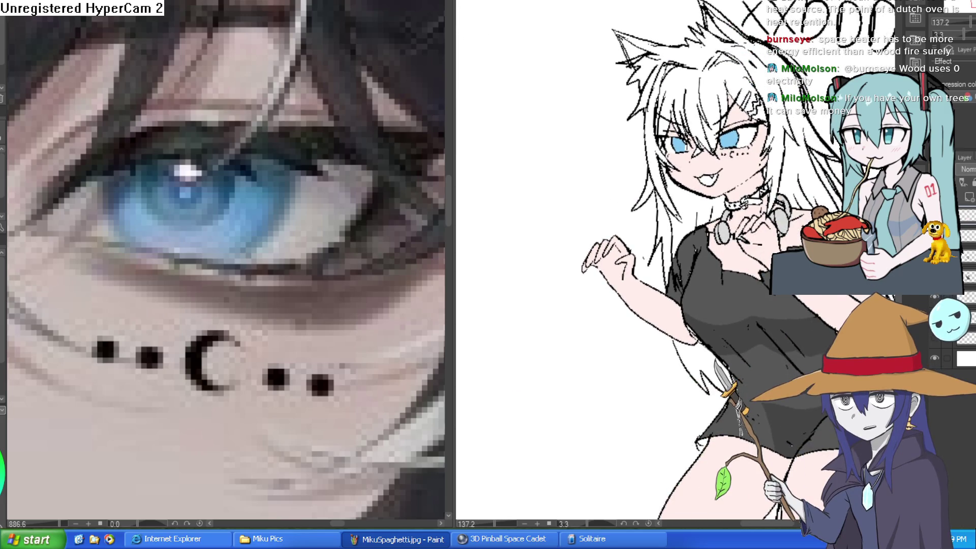
{"action": "scroll", "coordinate": [768, 87], "scroll_direction": "up", "scroll_amount": 8}
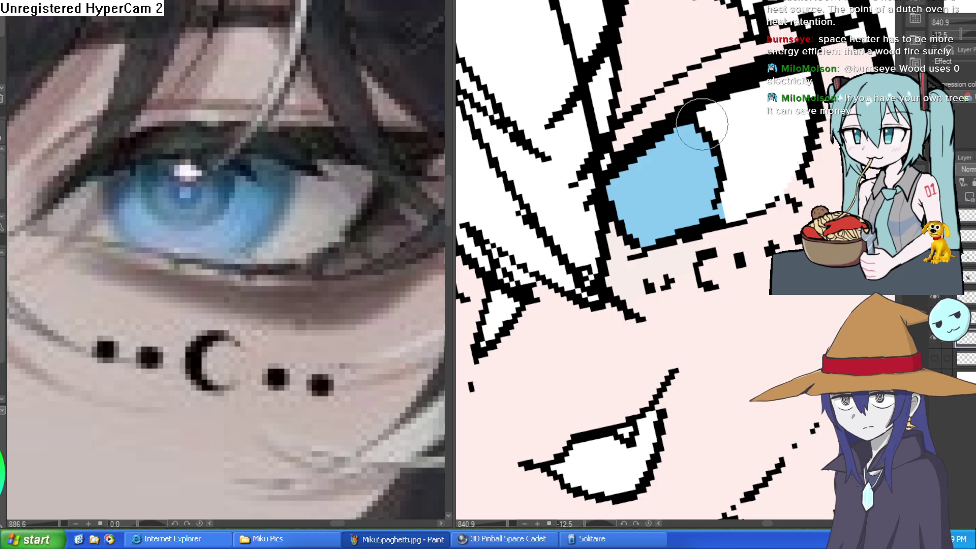
{"action": "left_click_drag", "start_coordinate": [701, 121], "coordinate": [749, 105]}
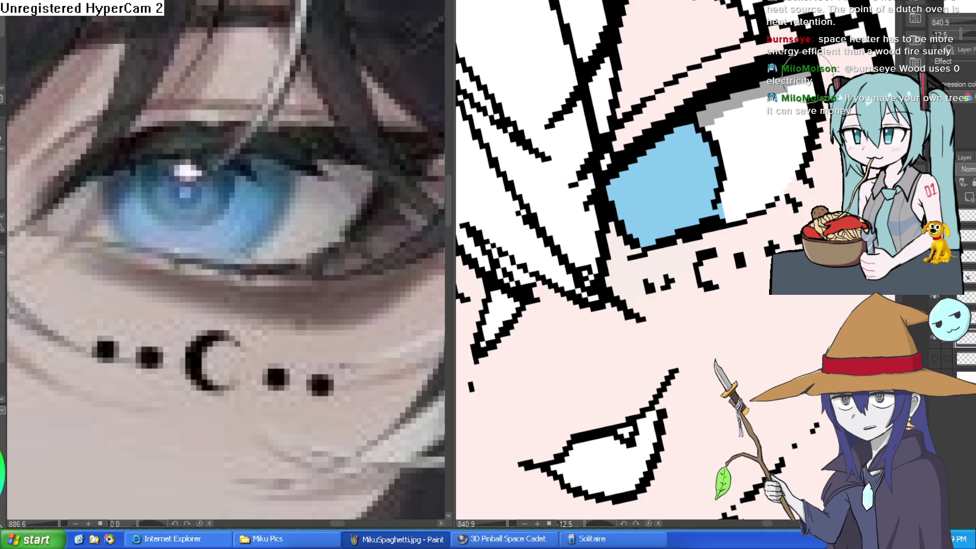
{"action": "mouse_move", "coordinate": [784, 144]}
{"action": "left_mouse_down"}
{"action": "mouse_move", "coordinate": [727, 219]}
{"action": "mouse_move", "coordinate": [701, 214]}
{"action": "mouse_move", "coordinate": [692, 183]}
{"action": "mouse_move", "coordinate": [556, 170]}
{"action": "left_mouse_up"}
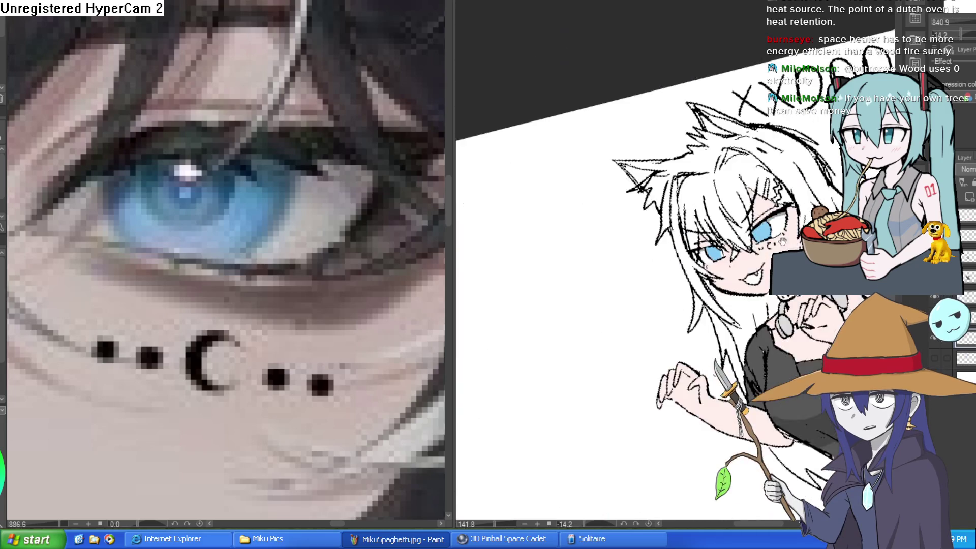
{"action": "scroll", "coordinate": [776, 300], "scroll_direction": "down", "scroll_amount": 10}
{"action": "left_click_drag", "start_coordinate": [776, 299], "coordinate": [758, 262]}
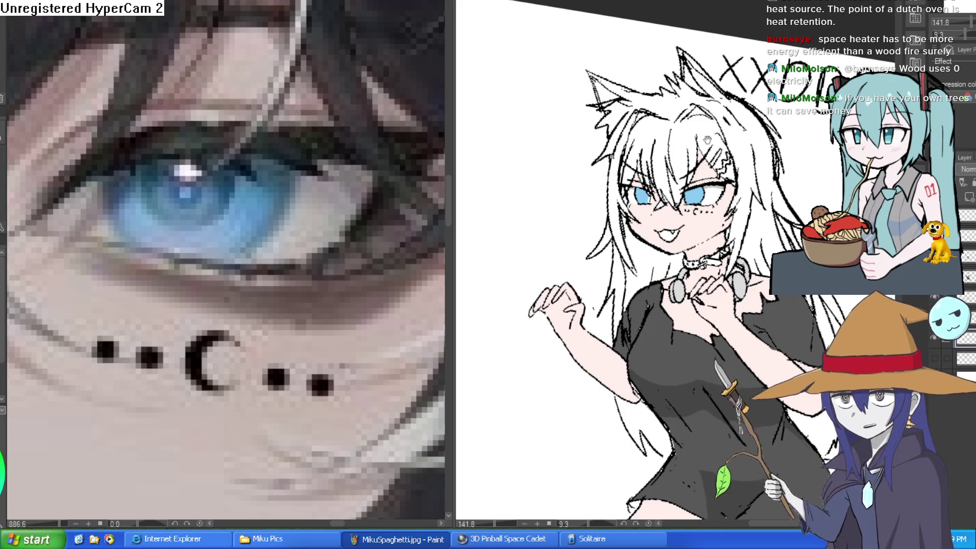
Step: Zoom in and auto-select the blue iris area for shading
{"action": "scroll", "coordinate": [710, 153], "scroll_direction": "up", "scroll_amount": 3}
{"action": "scroll", "coordinate": [710, 153], "scroll_direction": "up", "scroll_amount": 1}
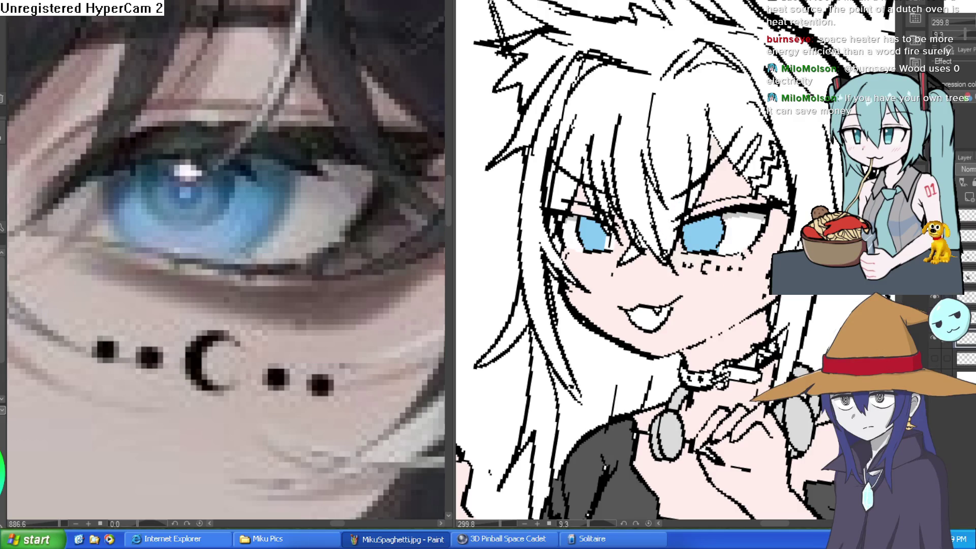
{"action": "scroll", "coordinate": [692, 191], "scroll_direction": "up", "scroll_amount": 3}
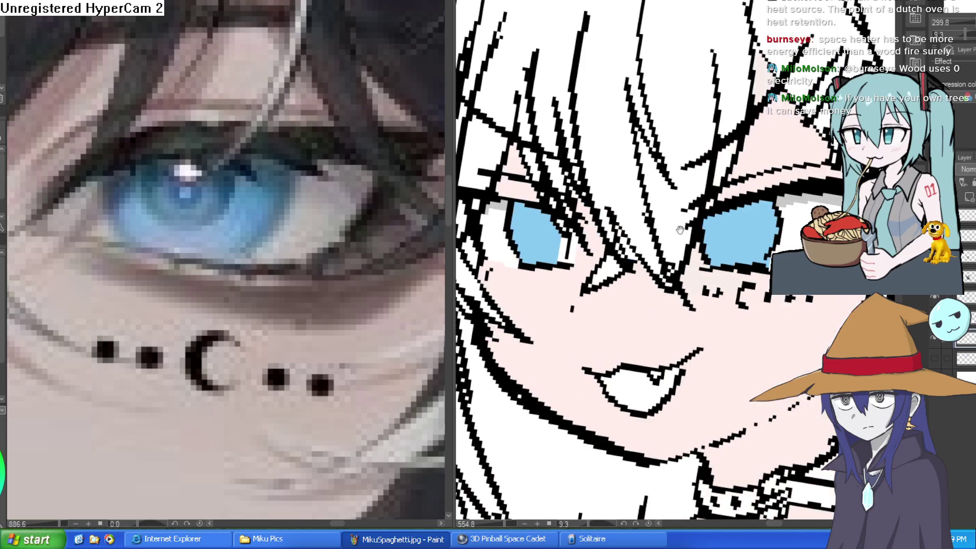
{"action": "scroll", "coordinate": [740, 249], "scroll_direction": "up", "scroll_amount": 3}
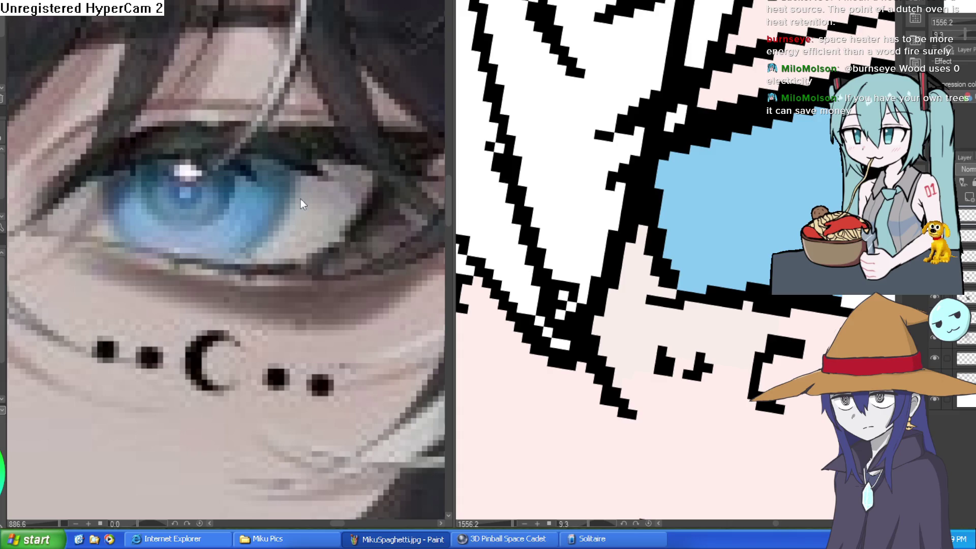
{"action": "left_click", "coordinate": [648, 198]}
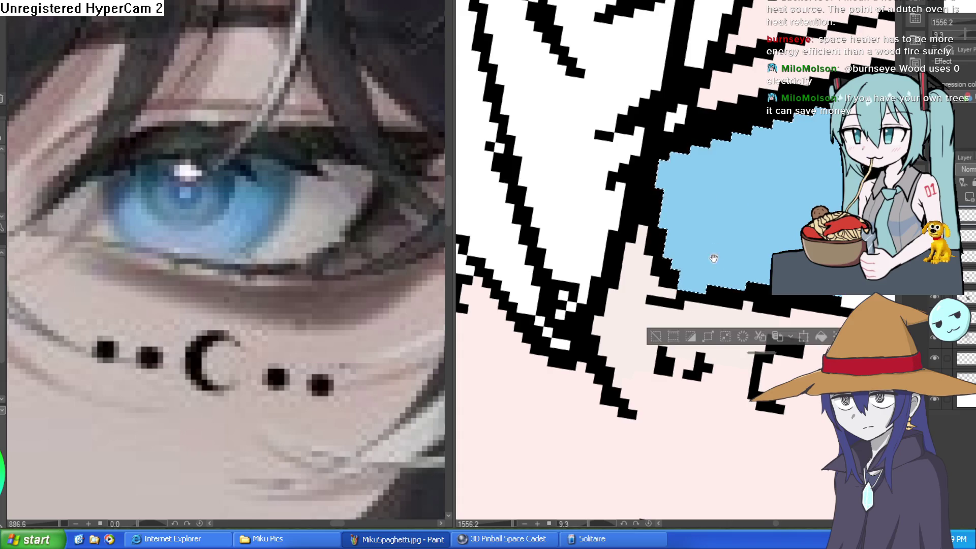
{"action": "scroll", "coordinate": [460, 256], "scroll_direction": "down", "scroll_amount": 3}
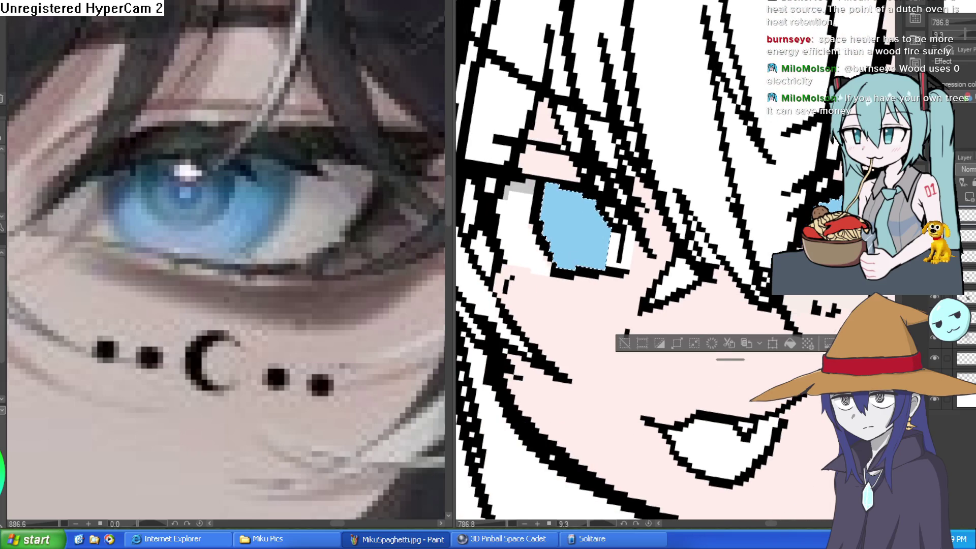
Step: Paint darker blue across the upper part of the selected iris
{"action": "mouse_move", "coordinate": [461, 257]}
{"action": "left_mouse_down"}
{"action": "mouse_move", "coordinate": [705, 224]}
{"action": "mouse_move", "coordinate": [584, 213]}
{"action": "mouse_move", "coordinate": [570, 193]}
{"action": "mouse_move", "coordinate": [594, 173]}
{"action": "mouse_move", "coordinate": [644, 218]}
{"action": "mouse_move", "coordinate": [748, 262]}
{"action": "mouse_move", "coordinate": [671, 243]}
{"action": "mouse_move", "coordinate": [634, 202]}
{"action": "mouse_move", "coordinate": [655, 183]}
{"action": "mouse_move", "coordinate": [696, 203]}
{"action": "mouse_move", "coordinate": [727, 249]}
{"action": "left_mouse_up"}
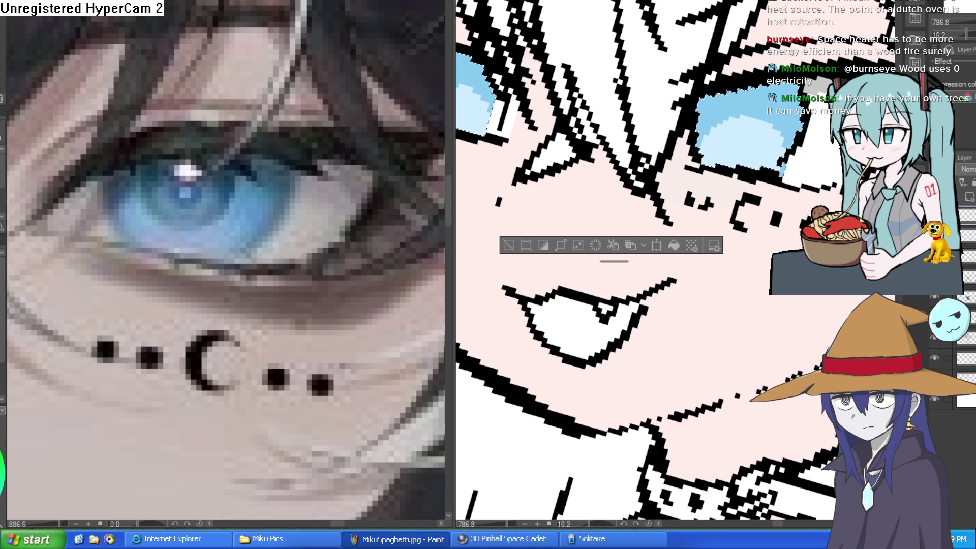
{"action": "mouse_move", "coordinate": [702, 108]}
{"action": "left_mouse_down"}
{"action": "mouse_move", "coordinate": [747, 95]}
{"action": "mouse_move", "coordinate": [707, 107]}
{"action": "mouse_move", "coordinate": [786, 102]}
{"action": "mouse_move", "coordinate": [691, 101]}
{"action": "left_mouse_up"}
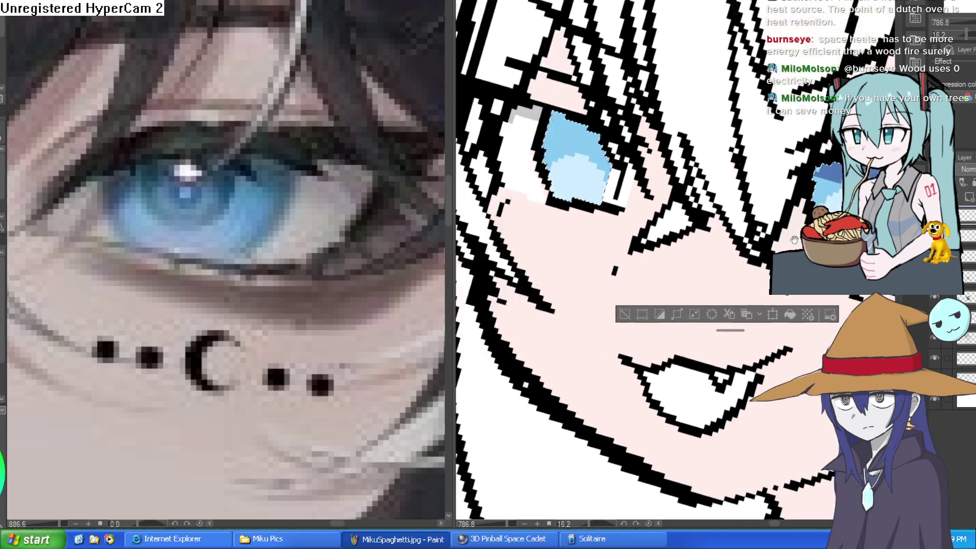
{"action": "mouse_move", "coordinate": [656, 174]}
{"action": "left_mouse_down"}
{"action": "mouse_move", "coordinate": [615, 148]}
{"action": "mouse_move", "coordinate": [662, 173]}
{"action": "mouse_move", "coordinate": [663, 152]}
{"action": "mouse_move", "coordinate": [622, 153]}
{"action": "left_mouse_up"}
Step: Dab small white highlights onto the iris
{"action": "left_click_drag", "start_coordinate": [653, 203], "coordinate": [660, 212]}
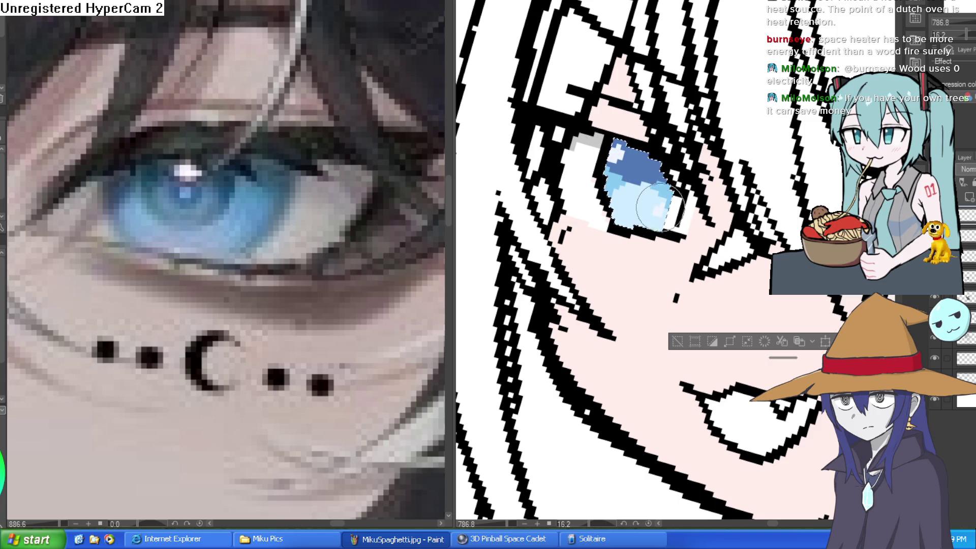
{"action": "left_click_drag", "start_coordinate": [722, 258], "coordinate": [710, 320]}
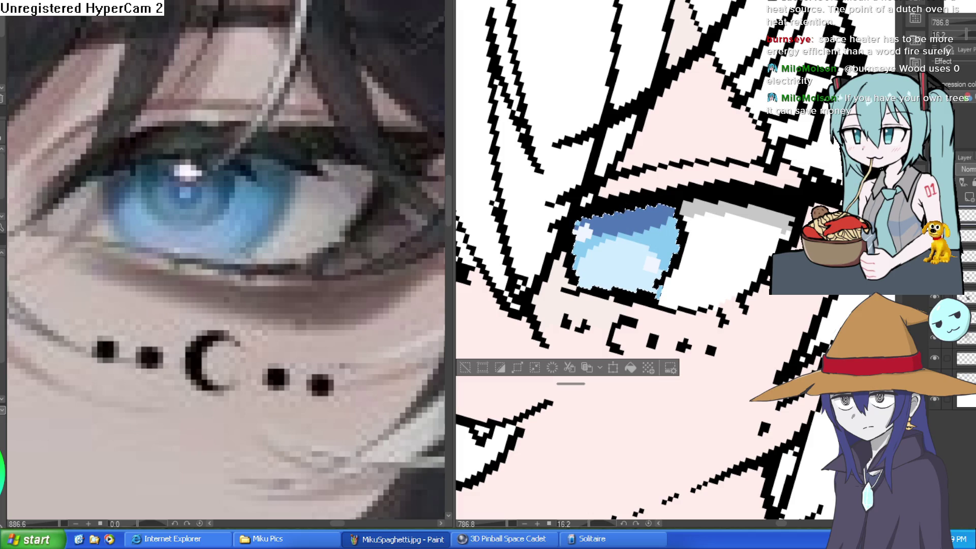
{"action": "mouse_move", "coordinate": [701, 254]}
{"action": "left_mouse_down"}
{"action": "mouse_move", "coordinate": [727, 283]}
{"action": "mouse_move", "coordinate": [747, 265]}
{"action": "left_mouse_up"}
{"action": "scroll", "coordinate": [727, 283], "scroll_direction": "down", "scroll_amount": 10}
{"action": "scroll", "coordinate": [727, 283], "scroll_direction": "up", "scroll_amount": 3}
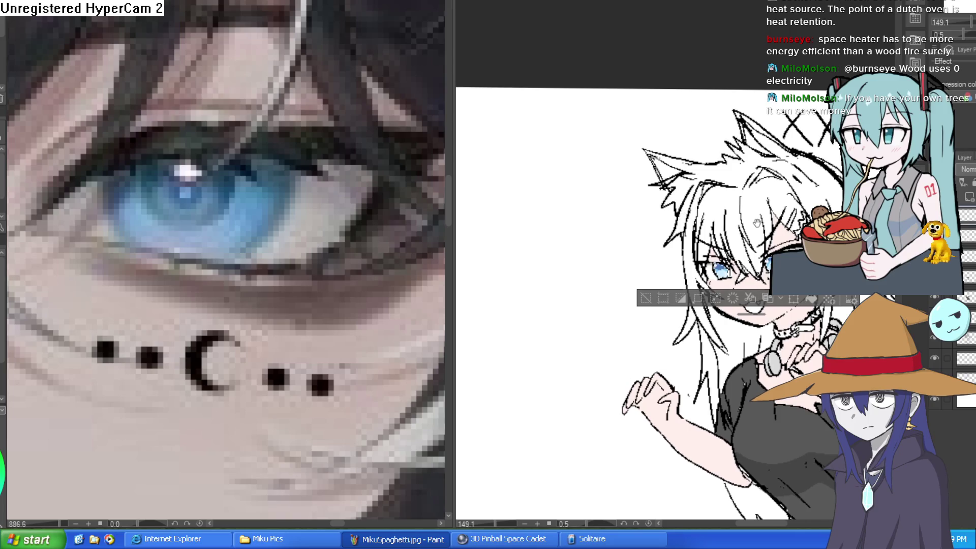
{"action": "left_click_drag", "start_coordinate": [756, 223], "coordinate": [716, 215]}
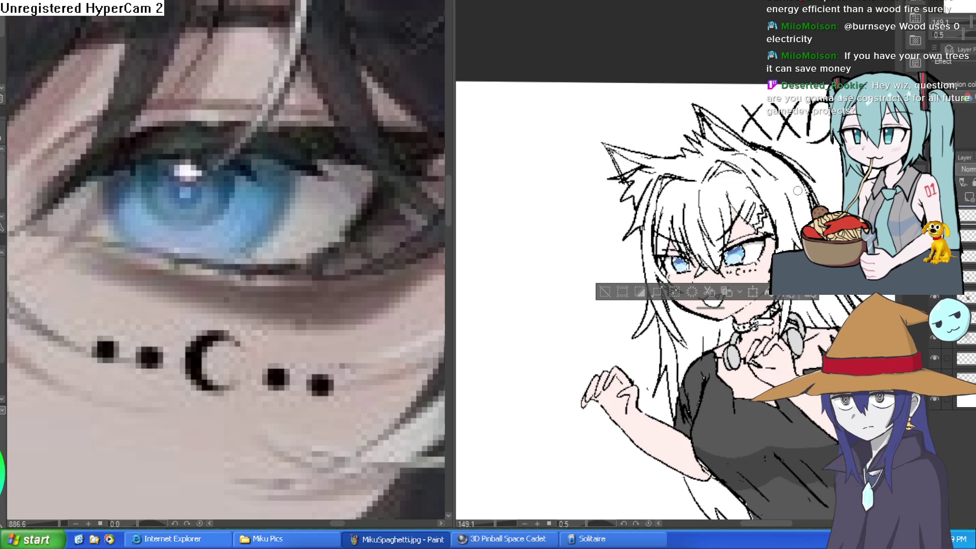
{"action": "scroll", "coordinate": [737, 255], "scroll_direction": "up", "scroll_amount": 5}
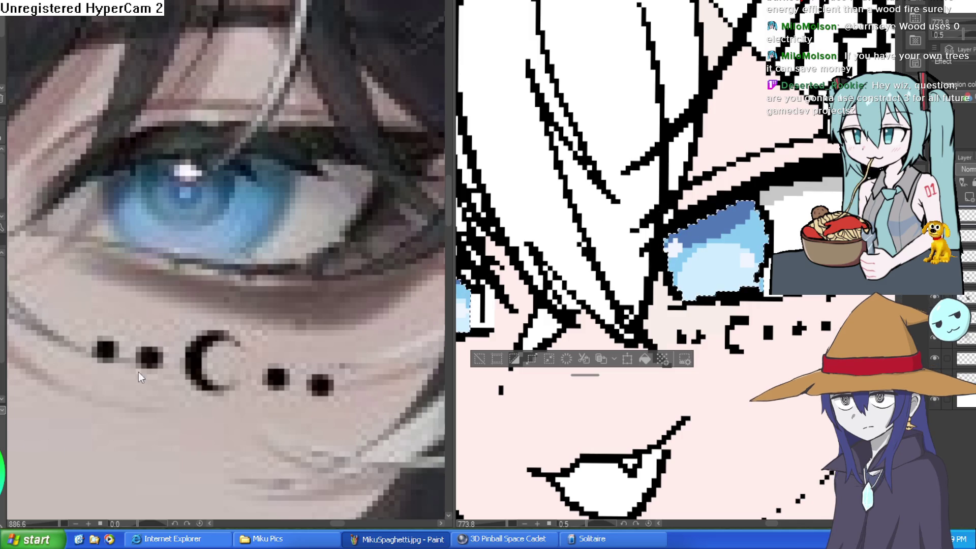
{"action": "mouse_move", "coordinate": [770, 232]}
{"action": "left_mouse_down"}
{"action": "mouse_move", "coordinate": [623, 259]}
{"action": "mouse_move", "coordinate": [576, 297]}
{"action": "left_mouse_up"}
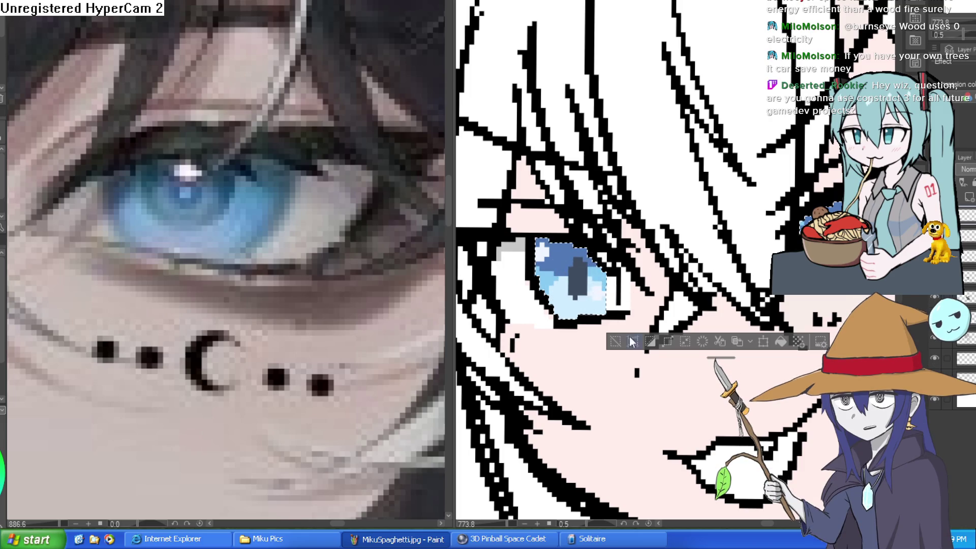
{"action": "scroll", "coordinate": [632, 342], "scroll_direction": "down", "scroll_amount": 10}
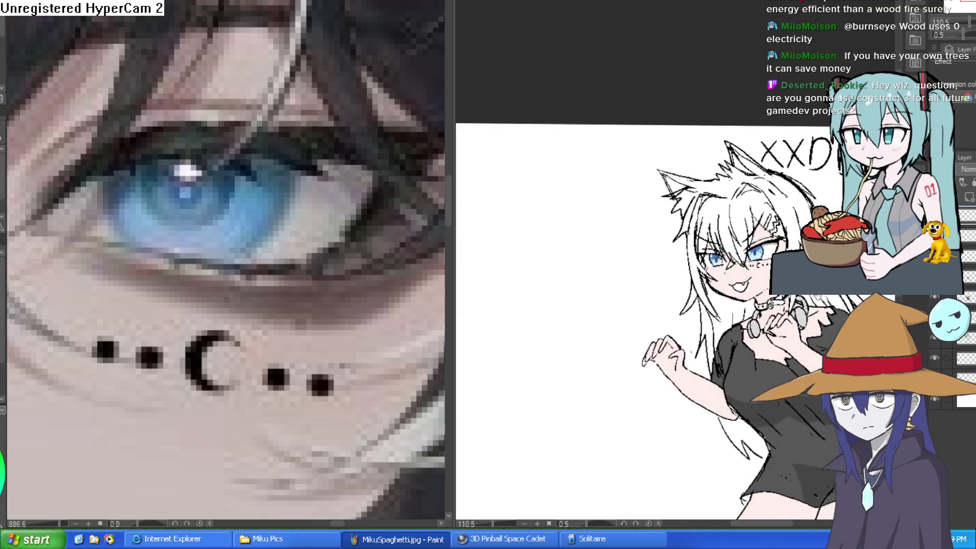
{"action": "left_click_drag", "start_coordinate": [632, 341], "coordinate": [591, 312]}
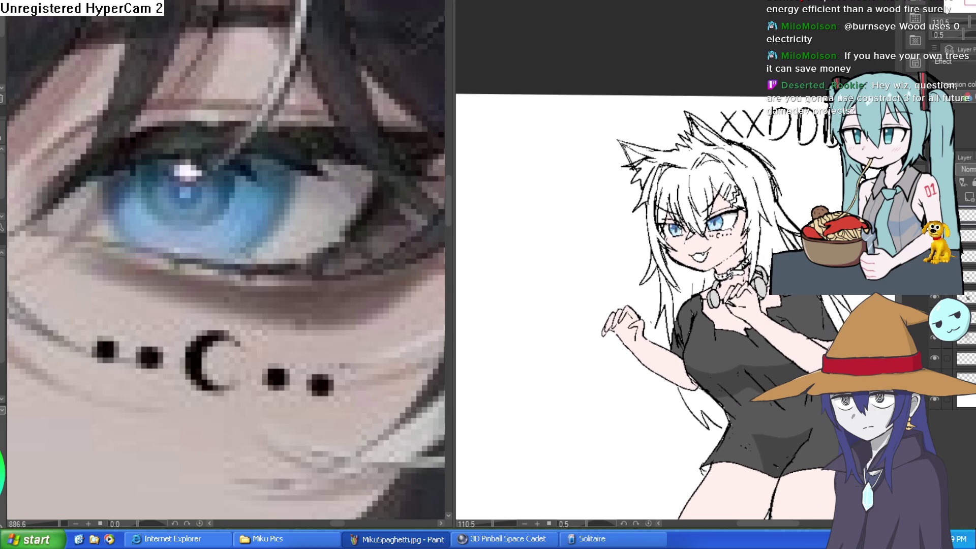
{"action": "scroll", "coordinate": [681, 229], "scroll_direction": "up", "scroll_amount": 5}
{"action": "scroll", "coordinate": [681, 229], "scroll_direction": "down", "scroll_amount": 3}
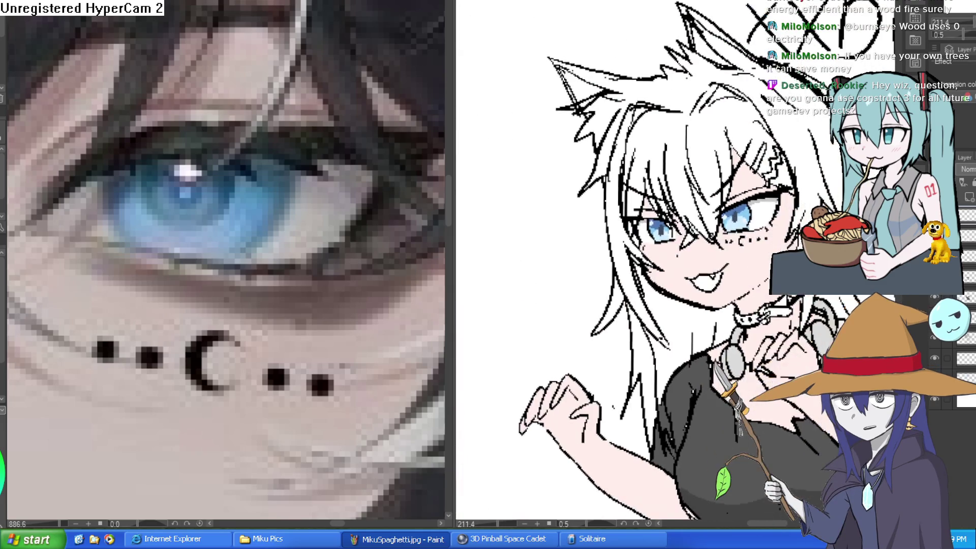
{"action": "scroll", "coordinate": [681, 228], "scroll_direction": "down", "scroll_amount": 4}
{"action": "scroll", "coordinate": [681, 228], "scroll_direction": "up", "scroll_amount": 1}
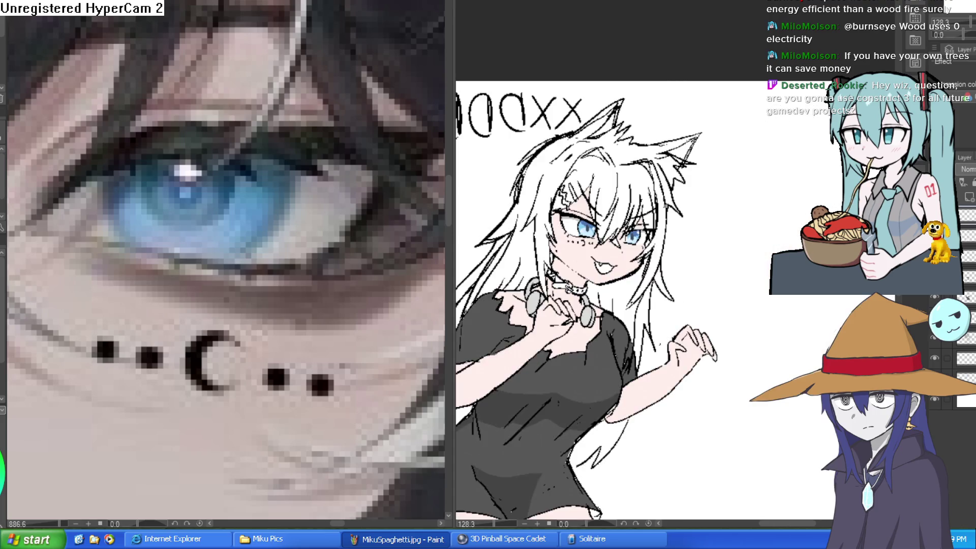
{"action": "key", "text": "h"}
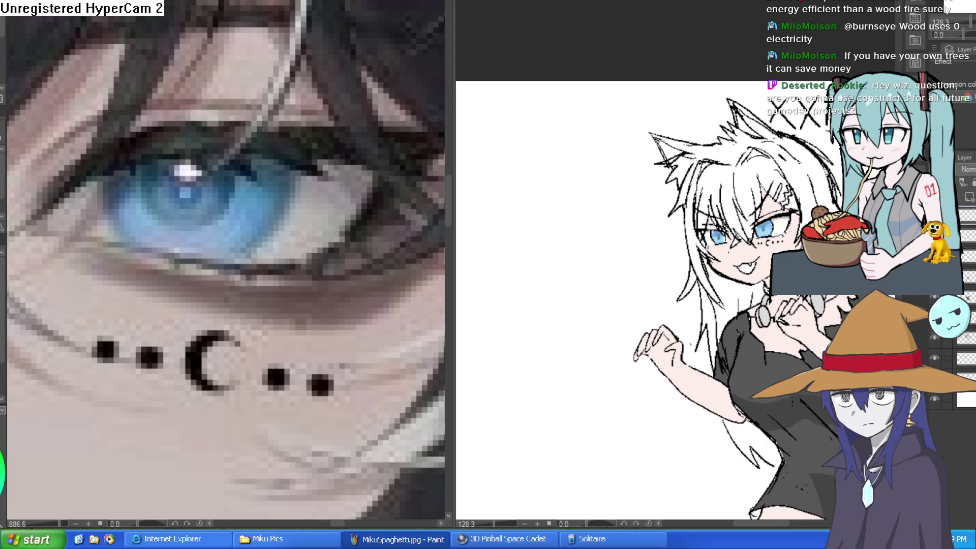
{"action": "key", "text": "ctrl+minus"}
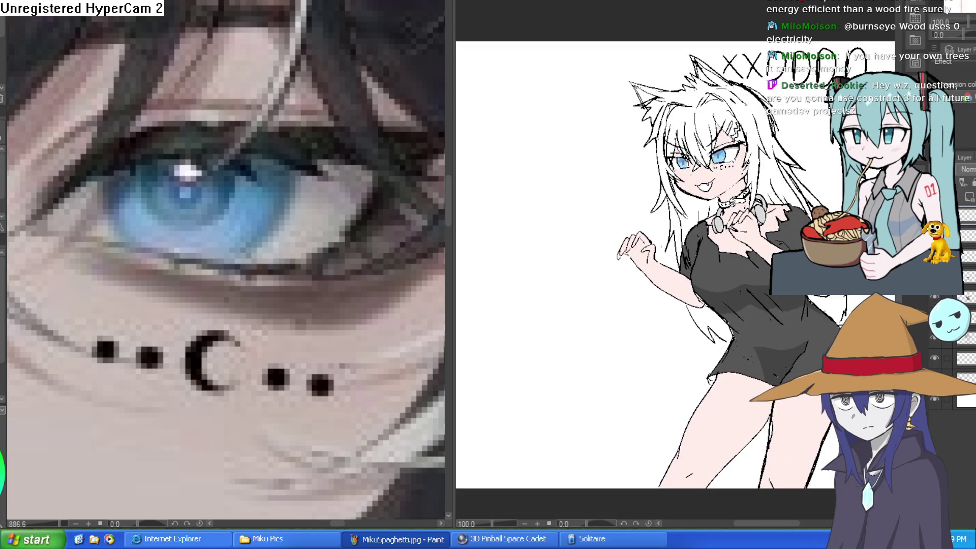
{"action": "key", "text": "h"}
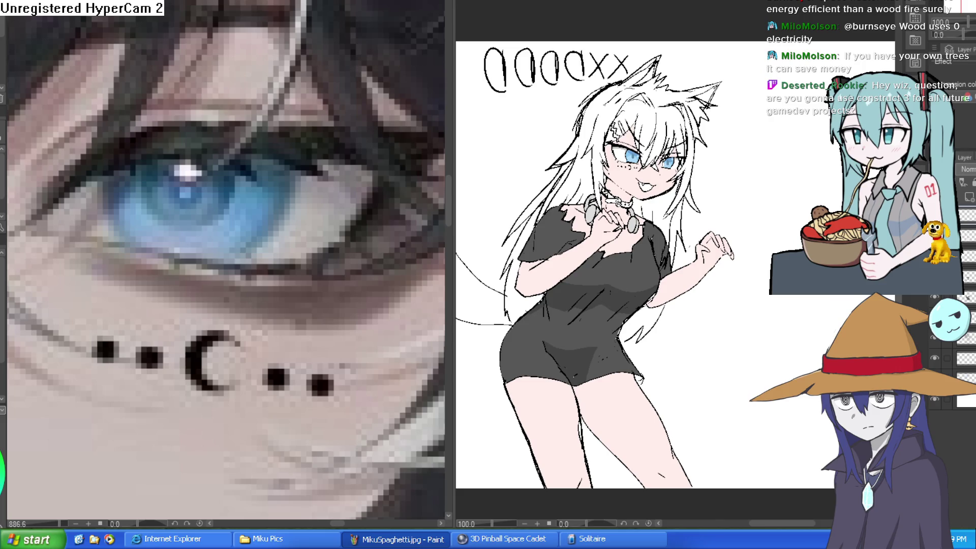
{"action": "key", "text": "h"}
{"action": "scroll", "coordinate": [705, 185], "scroll_direction": "up", "scroll_amount": 5}
{"action": "left_click_drag", "start_coordinate": [704, 185], "coordinate": [687, 268]}
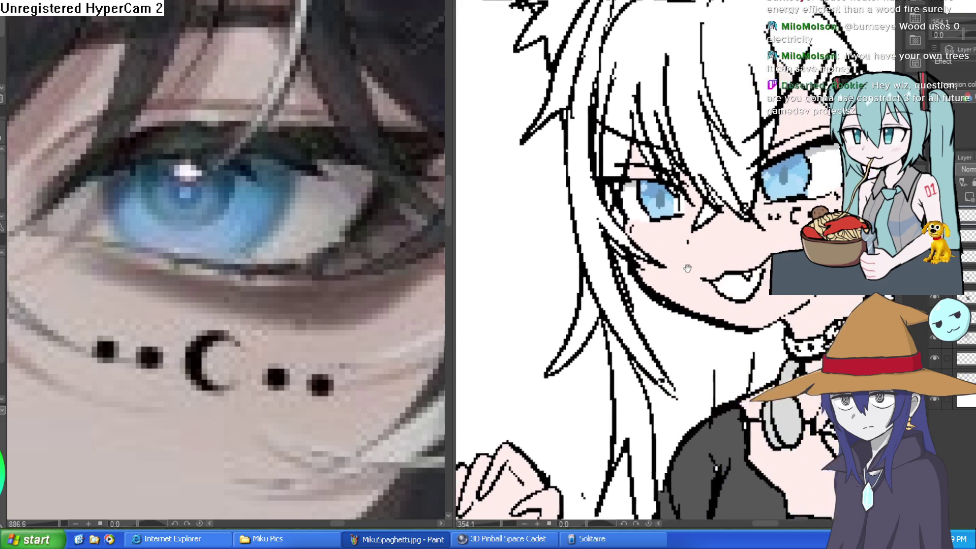
{"action": "scroll", "coordinate": [687, 268], "scroll_direction": "down", "scroll_amount": 4}
{"action": "scroll", "coordinate": [224, 264], "scroll_direction": "down", "scroll_amount": 8}
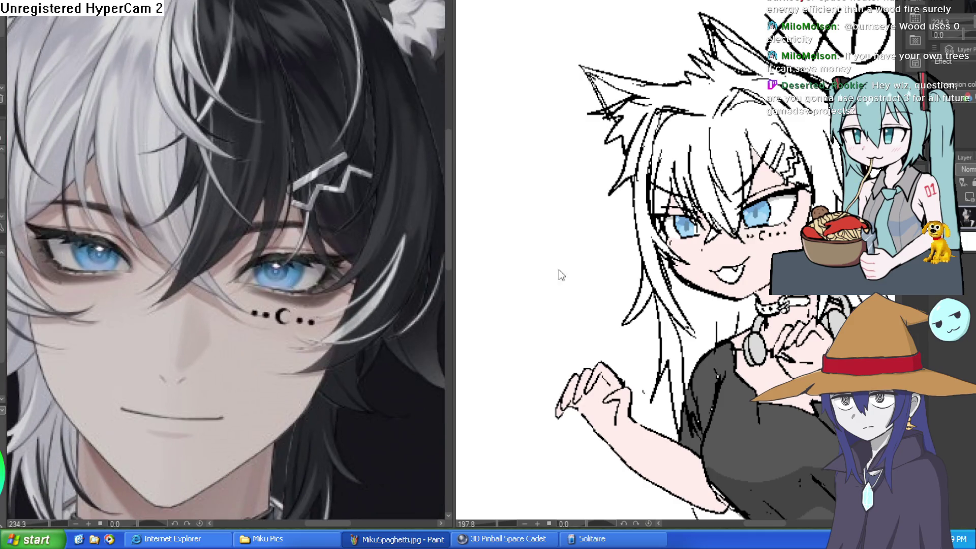
Step: Sample the dark hair colour from the reference and bucket-fill the right-side hair and bangs
{"action": "scroll", "coordinate": [558, 275], "scroll_direction": "down", "scroll_amount": 3}
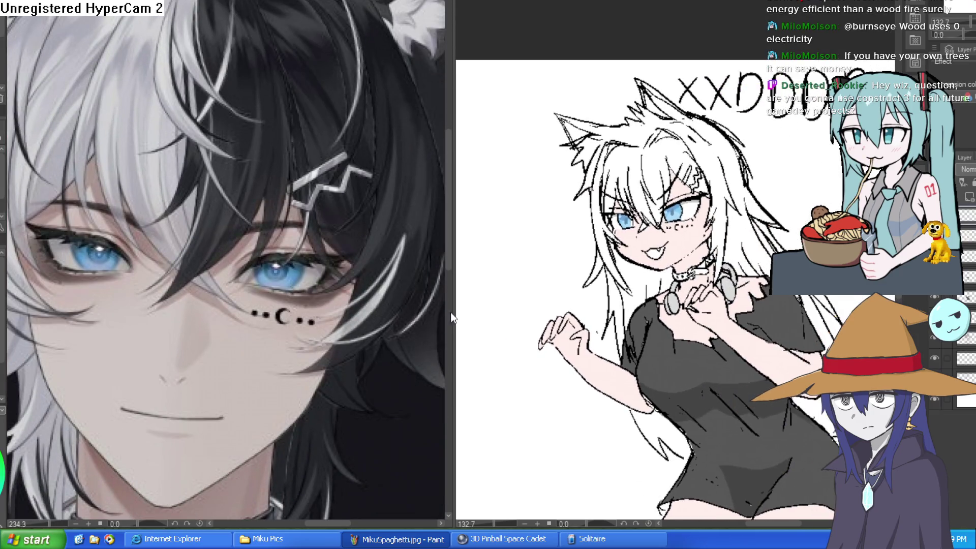
{"action": "left_click", "coordinate": [308, 33], "text": "alt"}
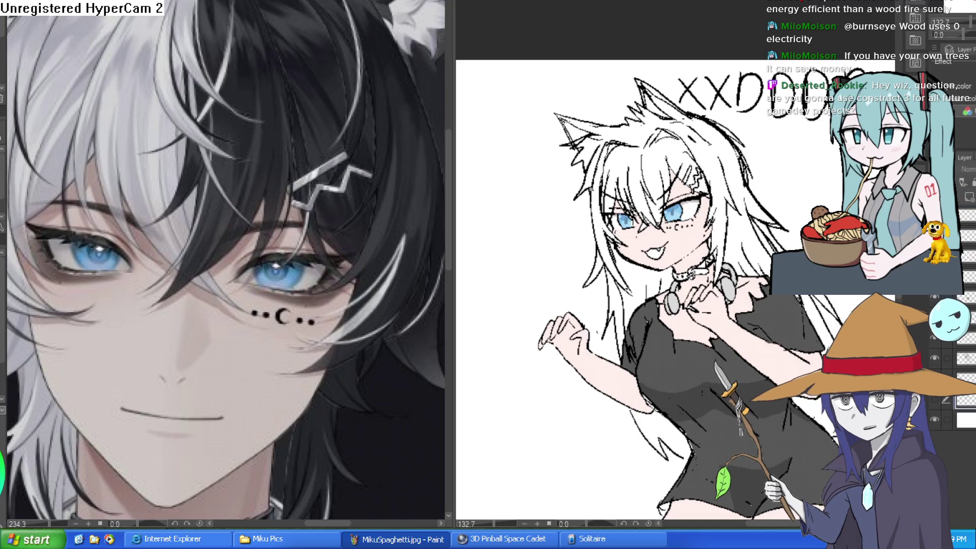
{"action": "mouse_move", "coordinate": [639, 180]}
{"action": "left_mouse_down"}
{"action": "mouse_move", "coordinate": [686, 174]}
{"action": "mouse_move", "coordinate": [660, 170]}
{"action": "mouse_move", "coordinate": [684, 156]}
{"action": "left_mouse_up"}
{"action": "scroll", "coordinate": [687, 174], "scroll_direction": "up", "scroll_amount": 3}
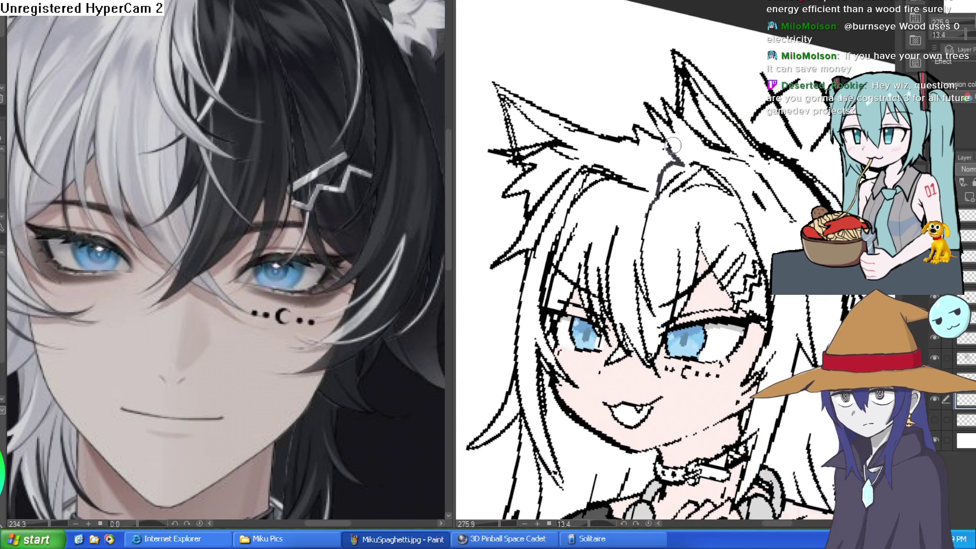
{"action": "left_click", "coordinate": [771, 230]}
{"action": "left_click", "coordinate": [717, 238]}
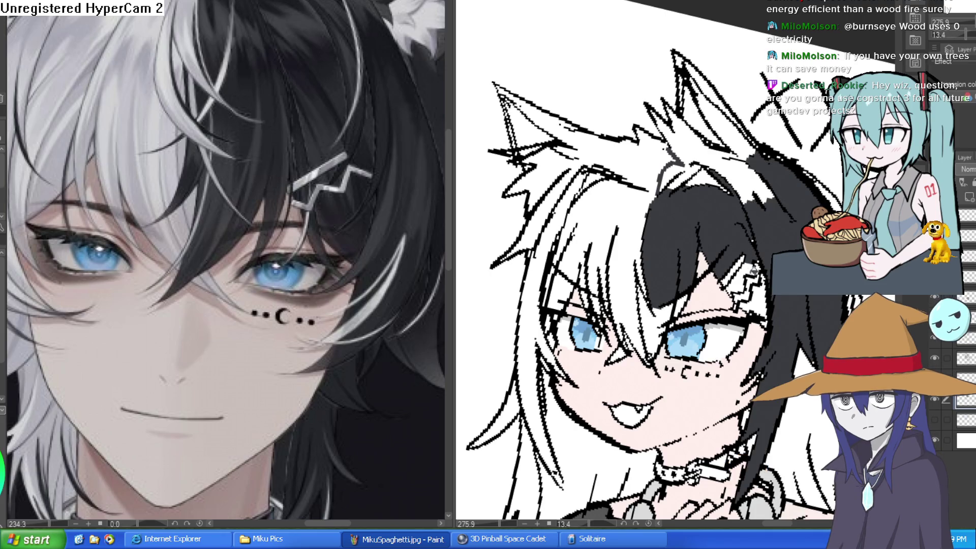
{"action": "left_click", "coordinate": [749, 282]}
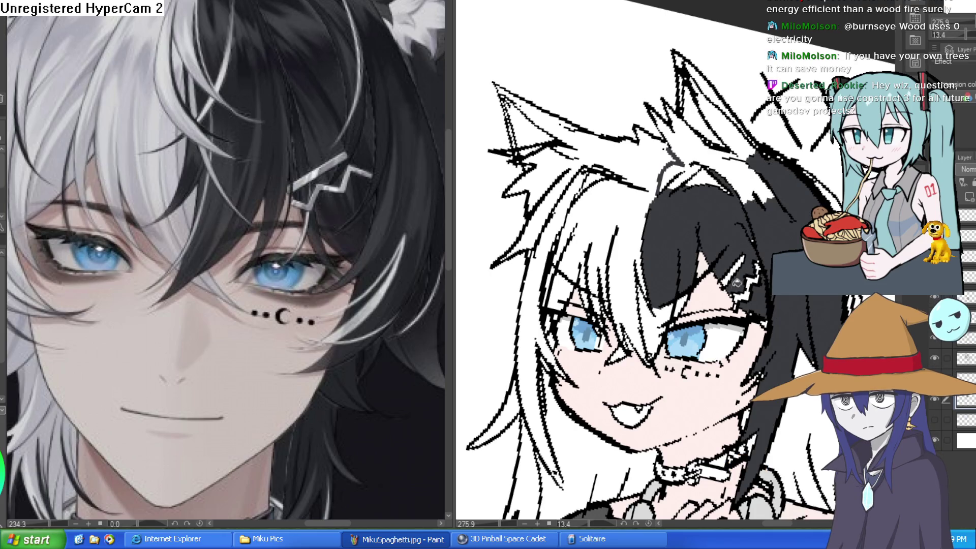
{"action": "left_click", "coordinate": [663, 298]}
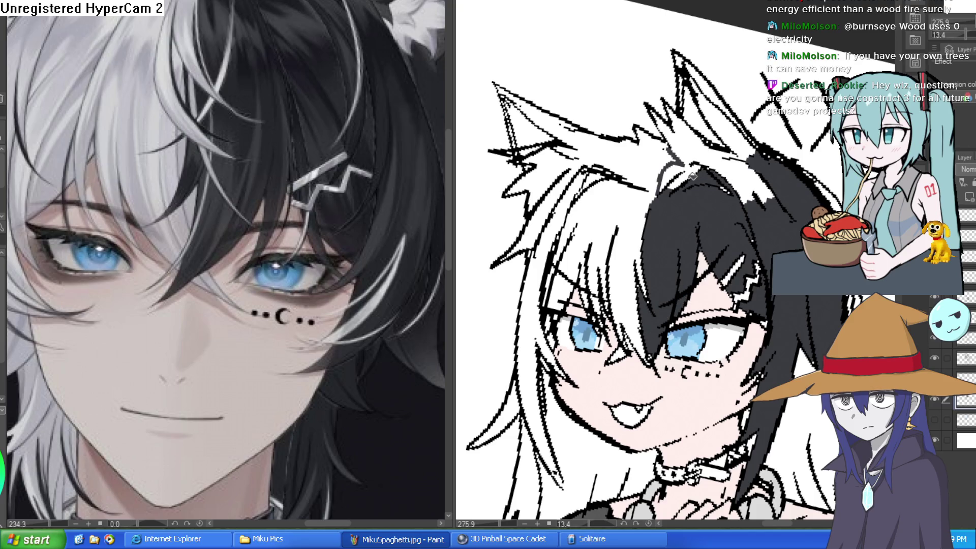
Step: Fill the gap between the ears and the right ear's inside and tip dark grey
{"action": "left_click", "coordinate": [756, 162]}
{"action": "left_click", "coordinate": [705, 126]}
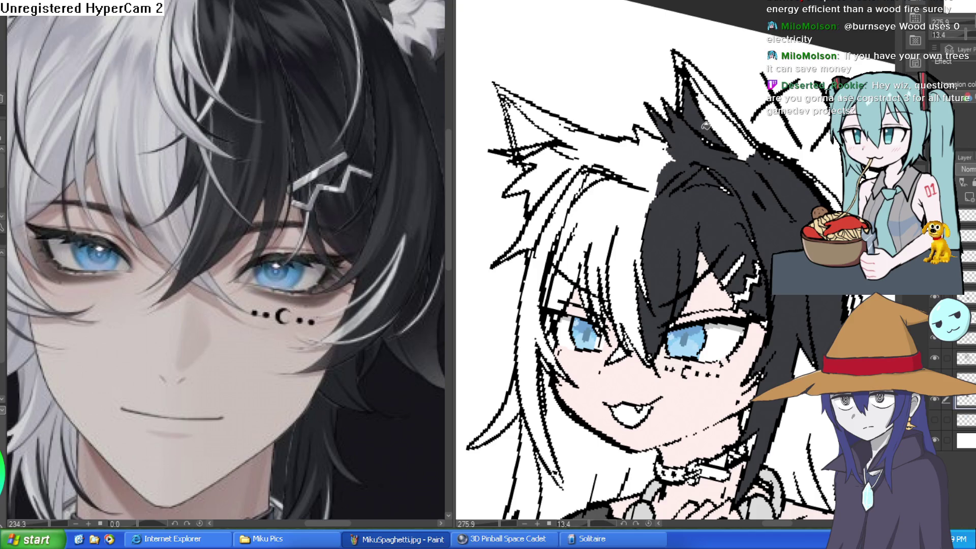
{"action": "left_click", "coordinate": [709, 92]}
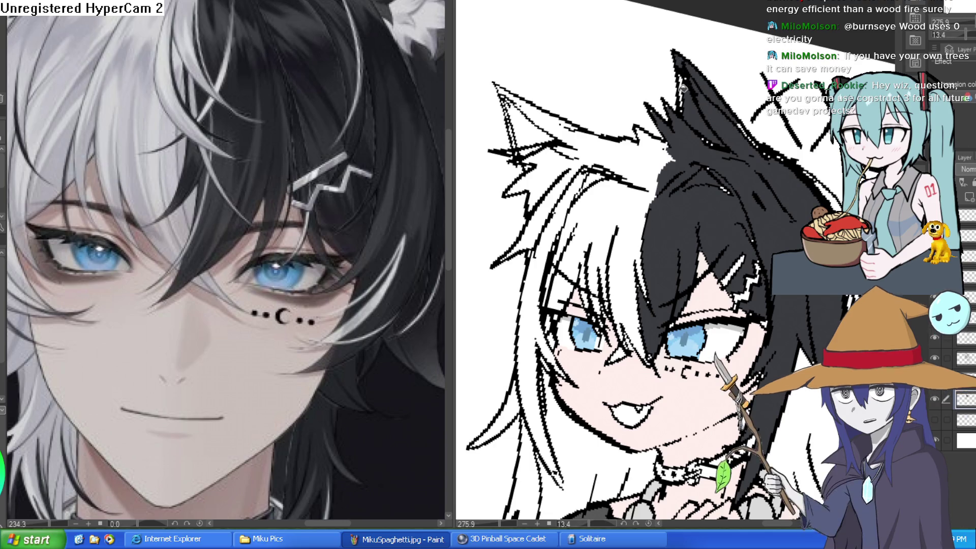
{"action": "scroll", "coordinate": [765, 238], "scroll_direction": "down", "scroll_amount": 3}
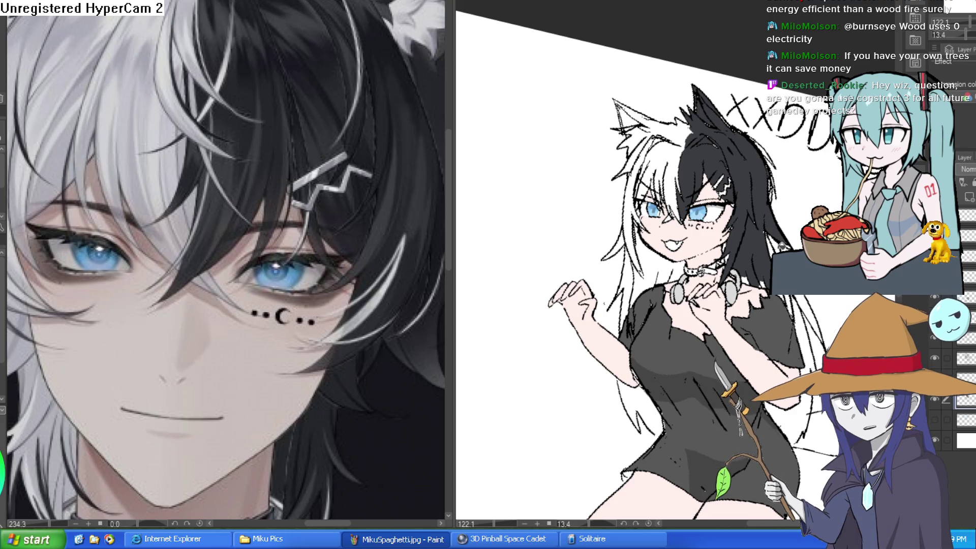
Step: Brush dark grey over the hair strand beside her shoulder to thicken it
{"action": "left_click_drag", "start_coordinate": [795, 297], "coordinate": [820, 340]}
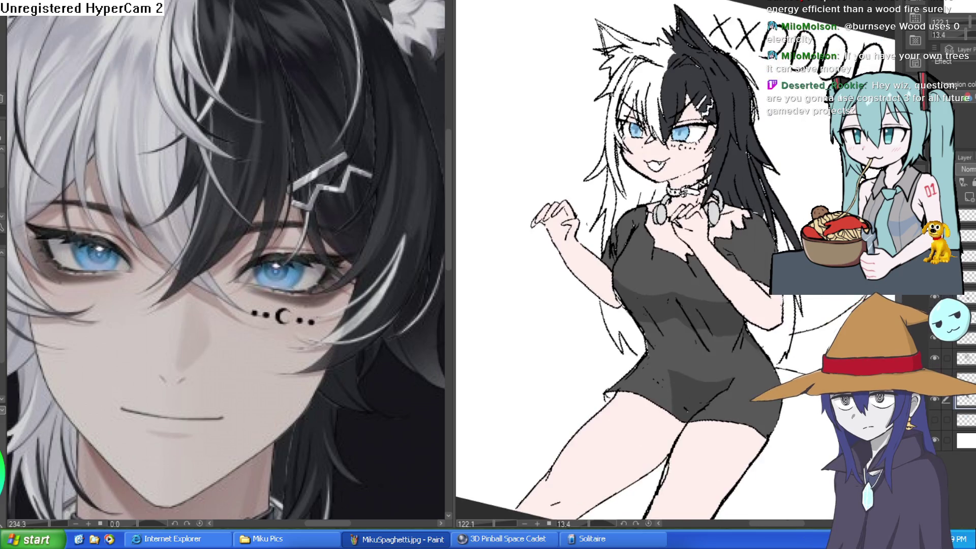
{"action": "scroll", "coordinate": [807, 309], "scroll_direction": "down", "scroll_amount": 3}
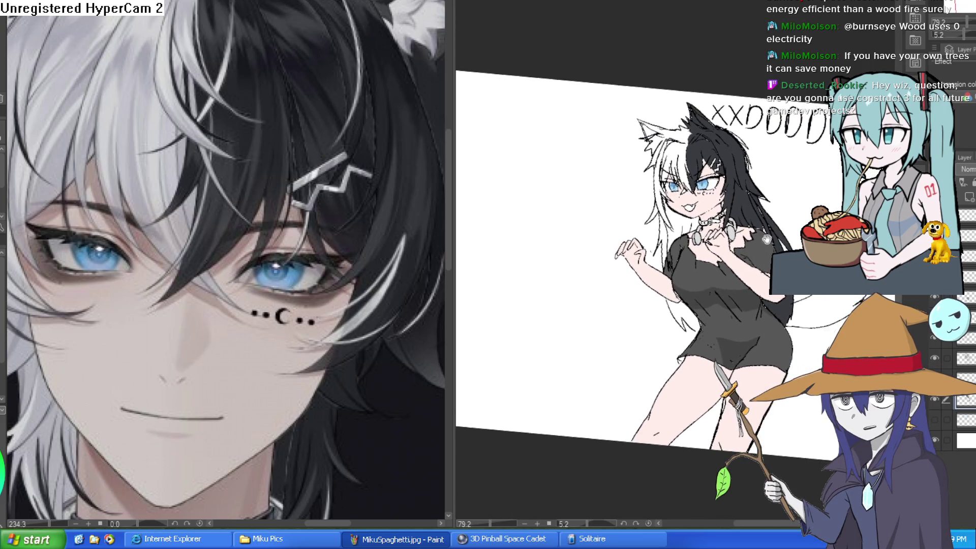
{"action": "scroll", "coordinate": [744, 220], "scroll_direction": "up", "scroll_amount": 2}
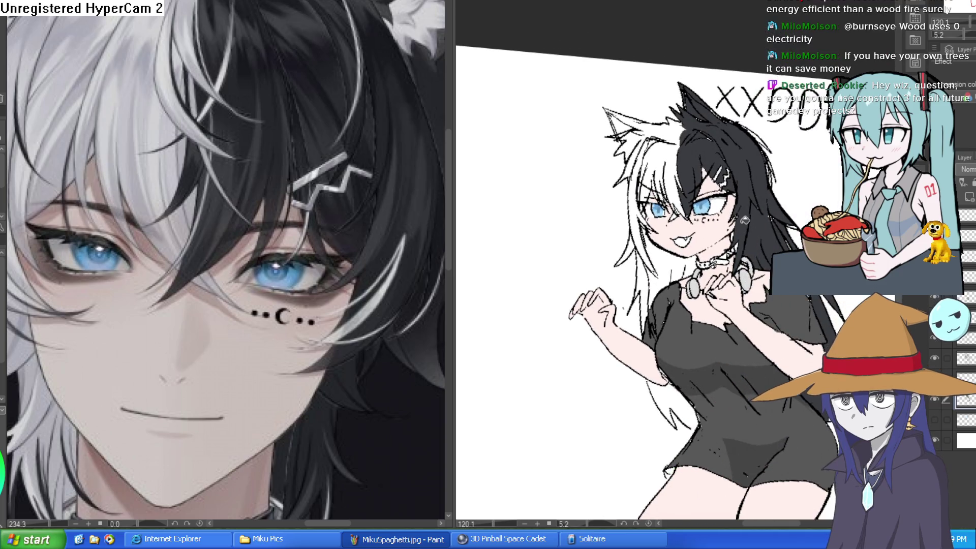
{"action": "left_click_drag", "start_coordinate": [745, 220], "coordinate": [731, 190]}
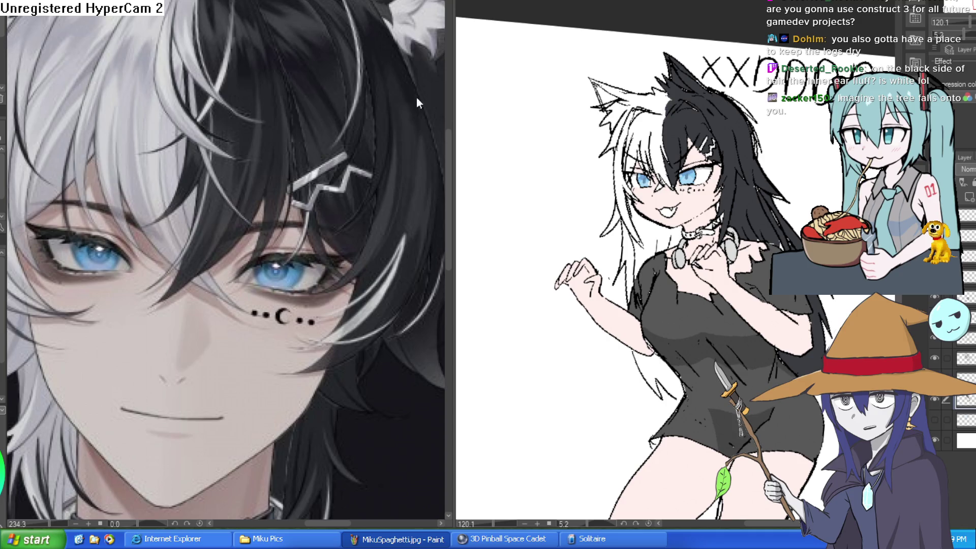
Step: Take light grey from the reference portrait and line the white hair's edge
{"action": "left_click", "coordinate": [136, 38]}
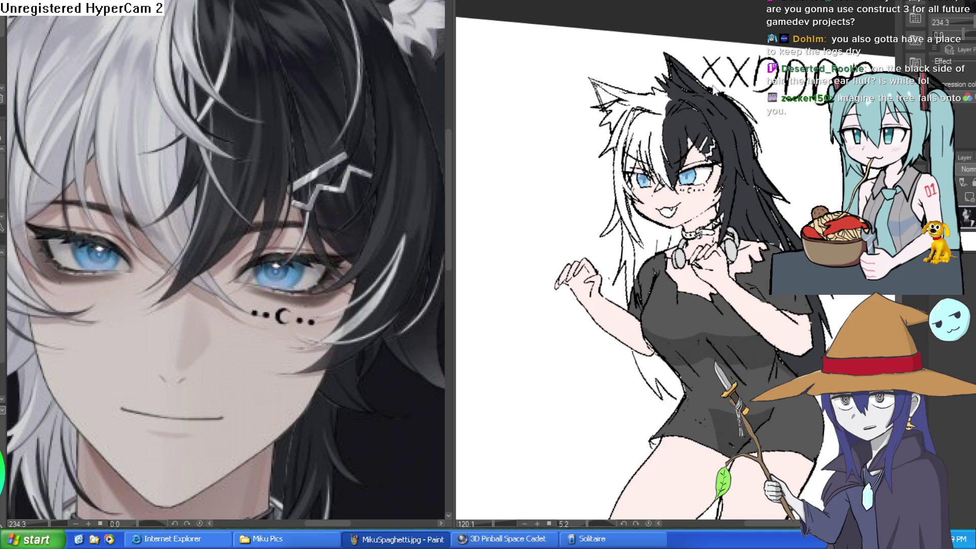
{"action": "scroll", "coordinate": [714, 90], "scroll_direction": "up", "scroll_amount": 5}
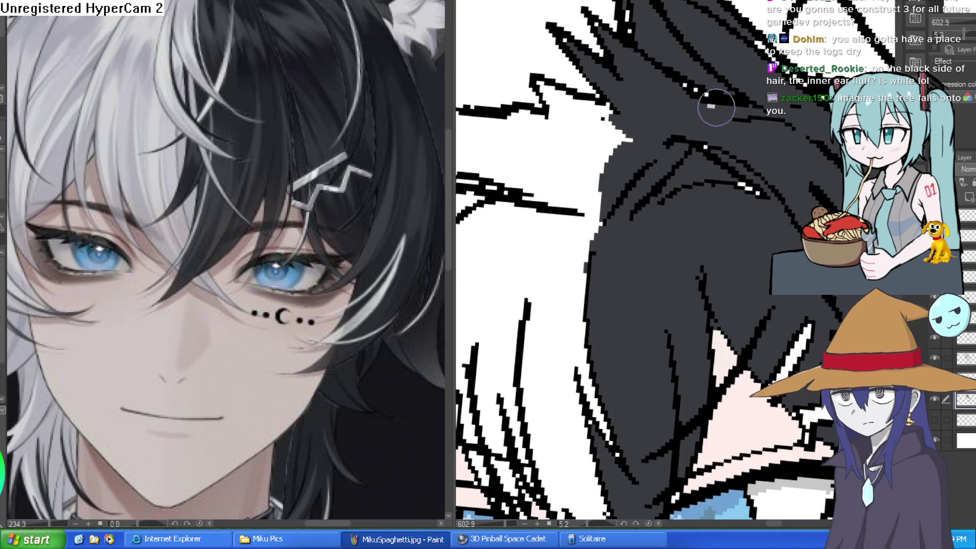
{"action": "left_click_drag", "start_coordinate": [734, 113], "coordinate": [623, 134]}
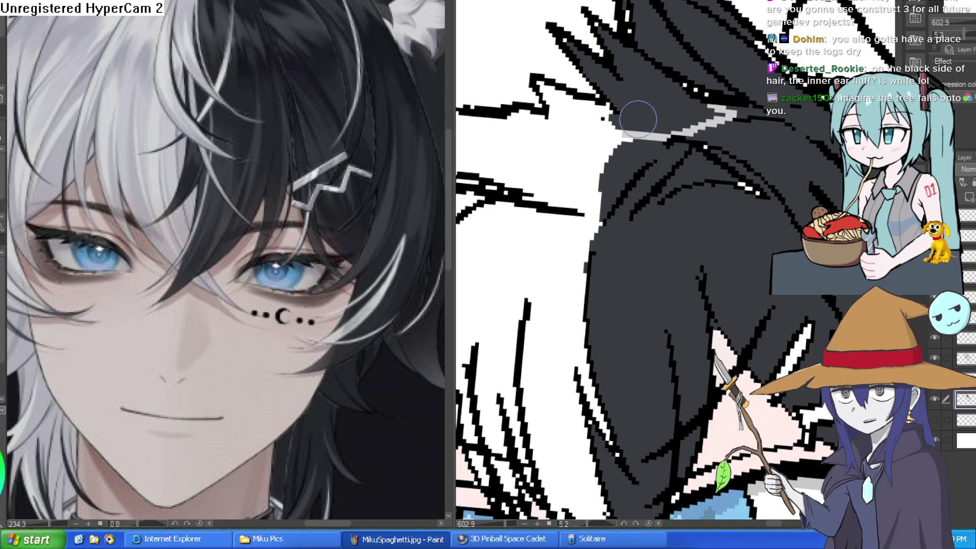
{"action": "scroll", "coordinate": [684, 140], "scroll_direction": "down", "scroll_amount": 4}
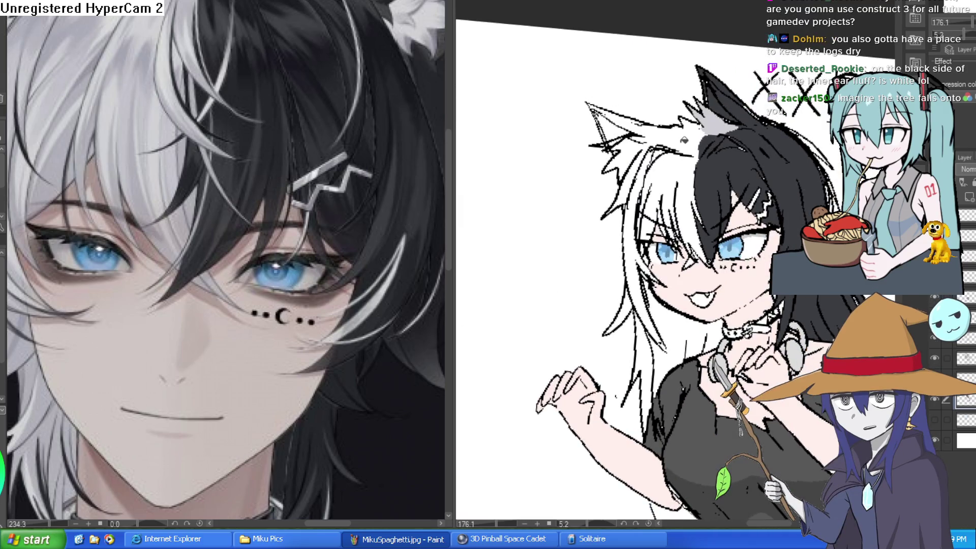
Step: Bucket-fill the white hair strands below the face, outside and beside the eye light grey
{"action": "mouse_move", "coordinate": [684, 141]}
{"action": "left_mouse_down"}
{"action": "mouse_move", "coordinate": [681, 167]}
{"action": "mouse_move", "coordinate": [637, 140]}
{"action": "left_mouse_up"}
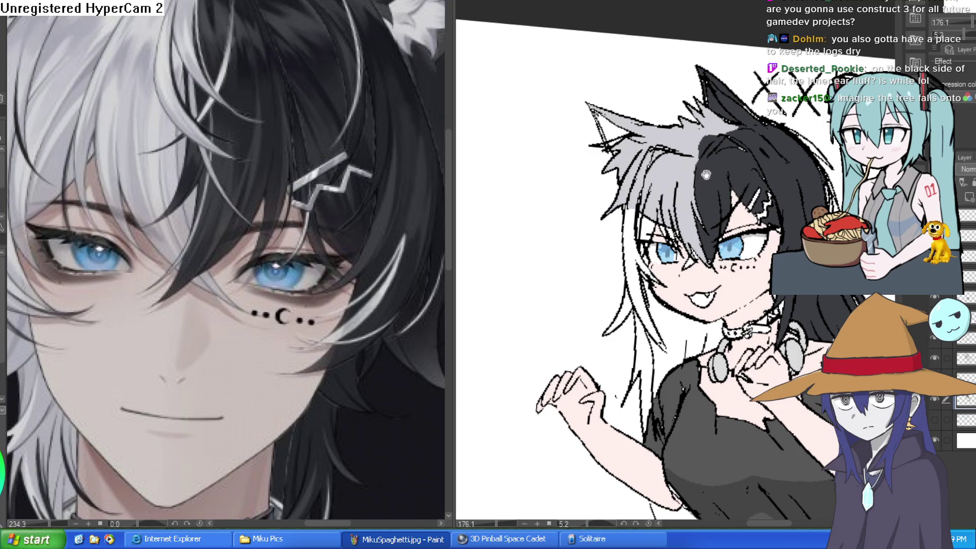
{"action": "left_click_drag", "start_coordinate": [711, 225], "coordinate": [661, 95]}
{"action": "left_click", "coordinate": [623, 183]}
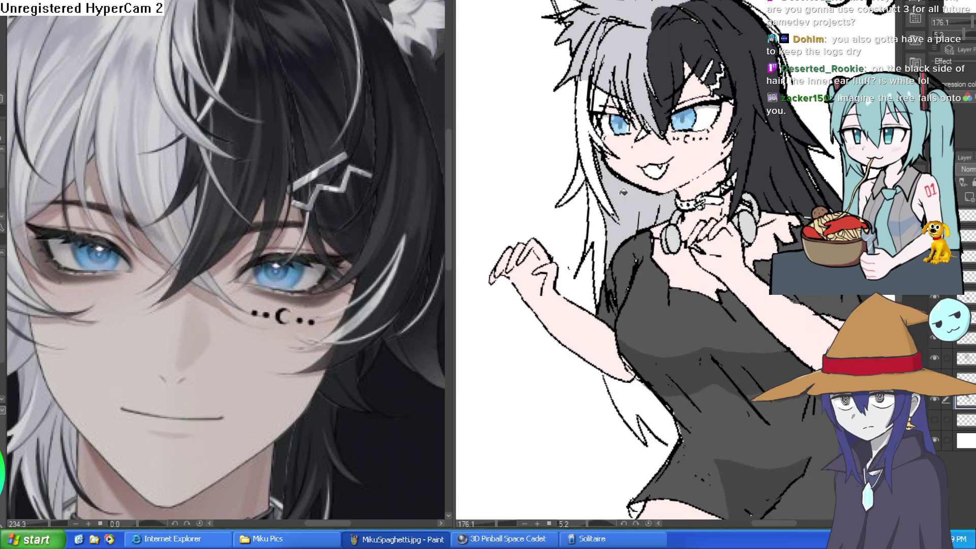
{"action": "left_click", "coordinate": [604, 163]}
{"action": "left_click", "coordinate": [603, 97]}
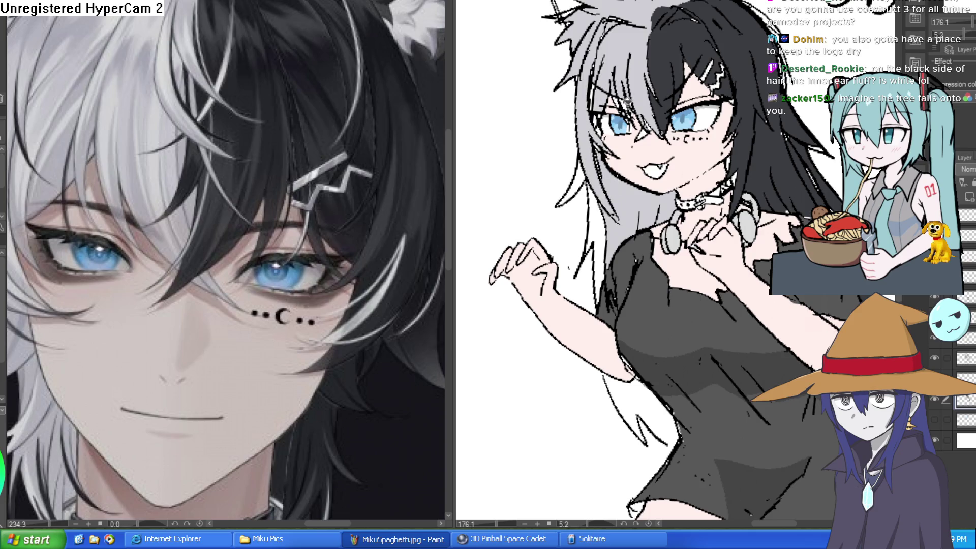
Step: Zoom out and return to the wolf girl drawing
{"action": "scroll", "coordinate": [620, 99], "scroll_direction": "up", "scroll_amount": 3}
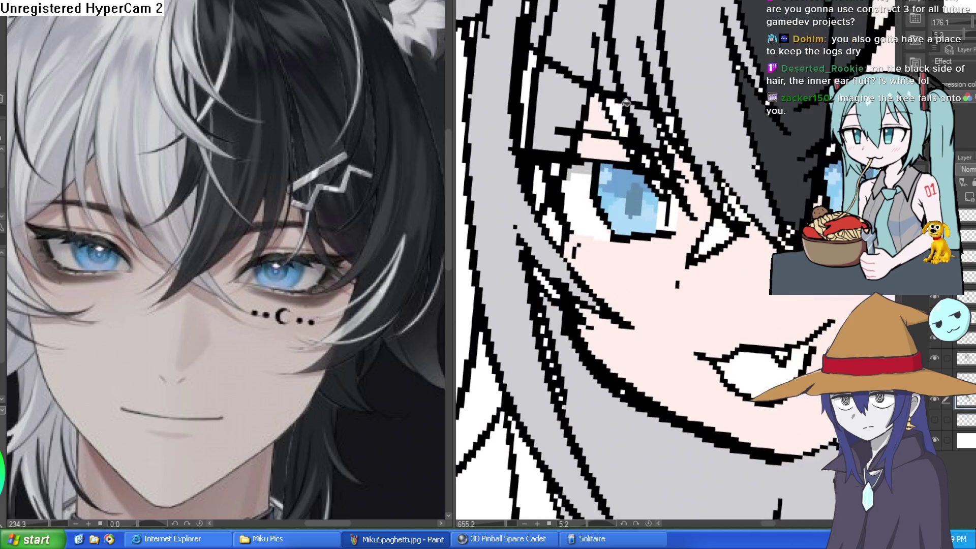
{"action": "scroll", "coordinate": [723, 239], "scroll_direction": "down", "scroll_amount": 1}
{"action": "scroll", "coordinate": [722, 239], "scroll_direction": "down", "scroll_amount": 2}
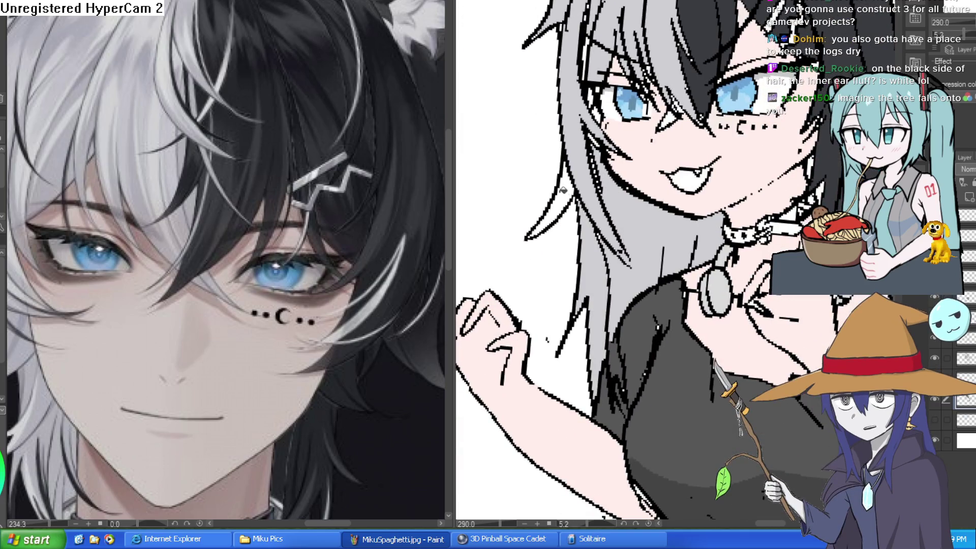
{"action": "scroll", "coordinate": [756, 182], "scroll_direction": "down", "scroll_amount": 2}
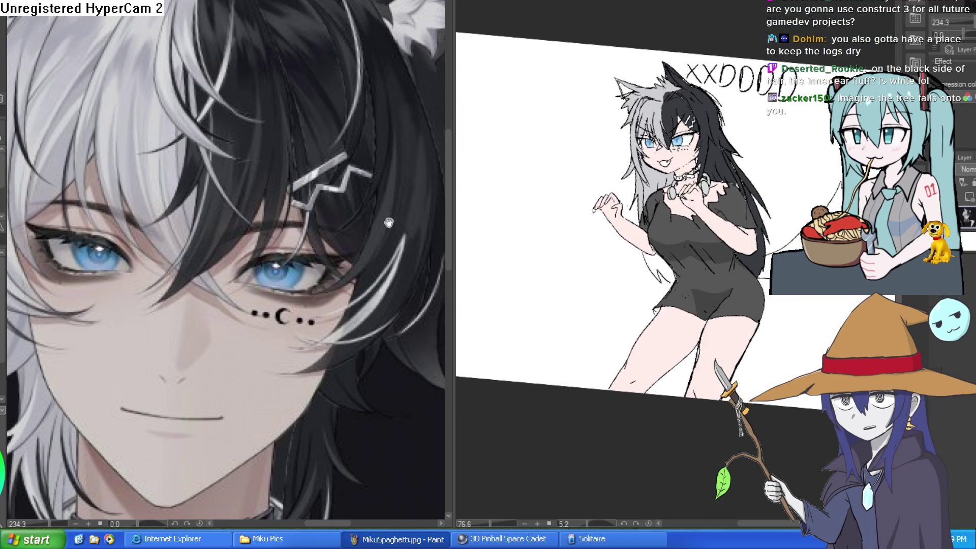
{"action": "scroll", "coordinate": [389, 226], "scroll_direction": "down", "scroll_amount": 4}
{"action": "left_click", "coordinate": [491, 275]}
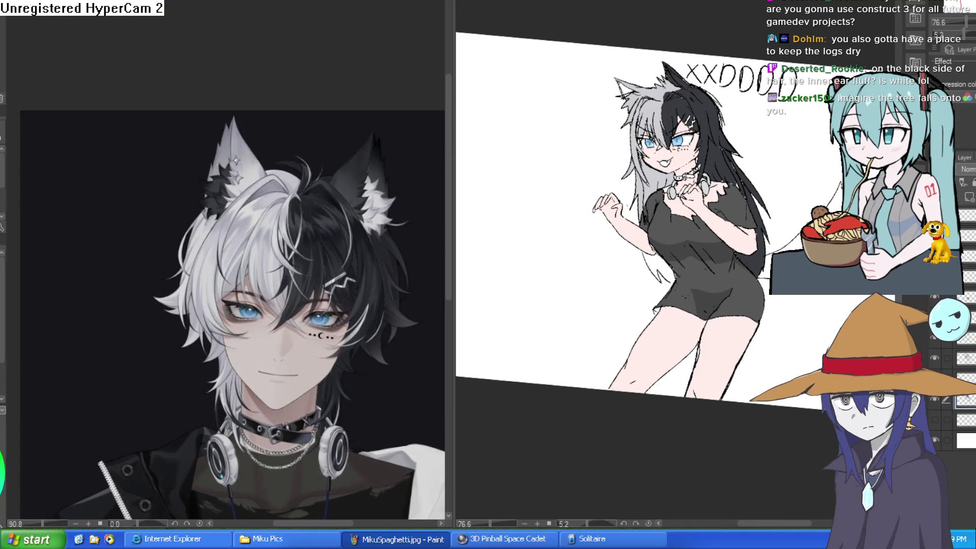
{"action": "left_click_drag", "start_coordinate": [813, 282], "coordinate": [798, 303]}
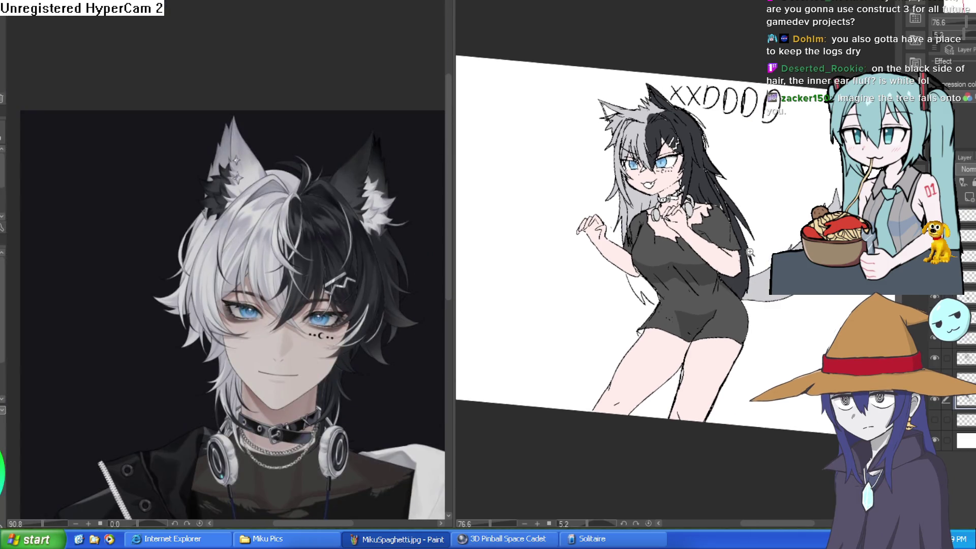
{"action": "left_click", "coordinate": [750, 251]}
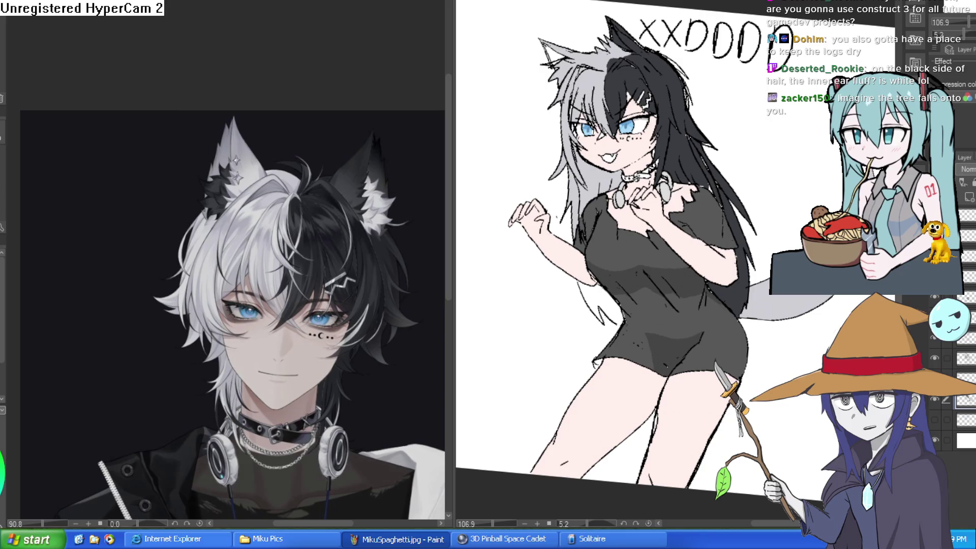
{"action": "mouse_move", "coordinate": [602, 63]}
{"action": "left_mouse_down"}
{"action": "mouse_move", "coordinate": [590, 76]}
{"action": "mouse_move", "coordinate": [554, 82]}
{"action": "left_mouse_up"}
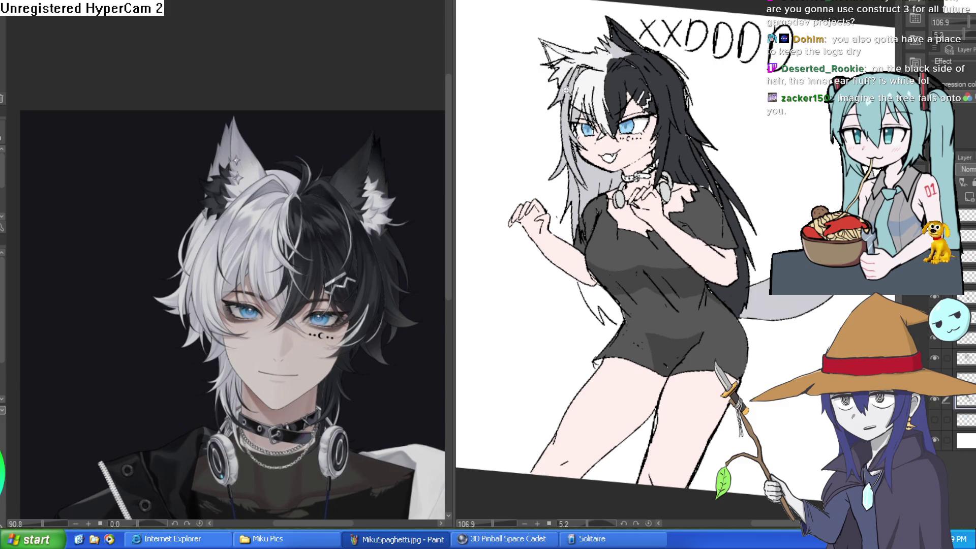
{"action": "scroll", "coordinate": [565, 89], "scroll_direction": "up", "scroll_amount": 4}
{"action": "left_click_drag", "start_coordinate": [587, 142], "coordinate": [591, 121]}
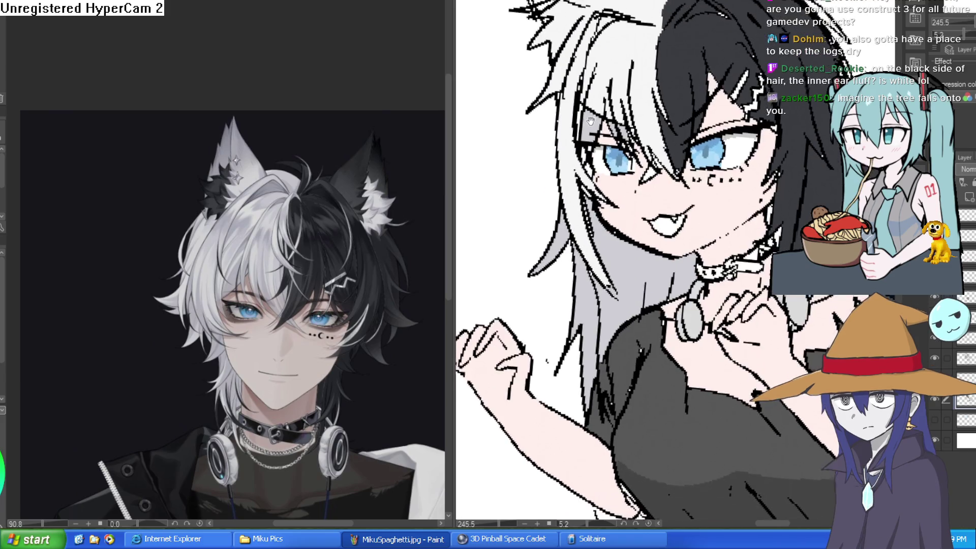
{"action": "left_click_drag", "start_coordinate": [591, 301], "coordinate": [592, 241]}
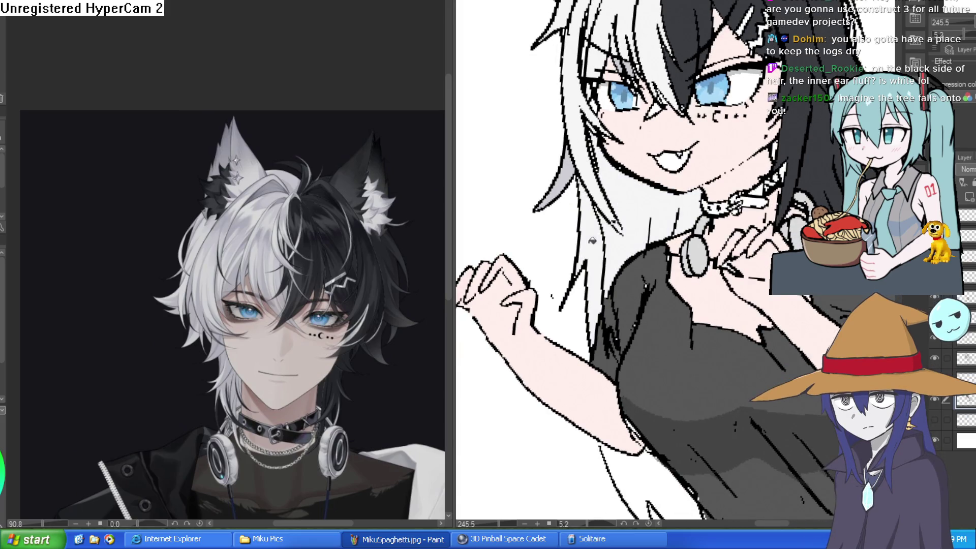
{"action": "scroll", "coordinate": [625, 239], "scroll_direction": "down", "scroll_amount": 3}
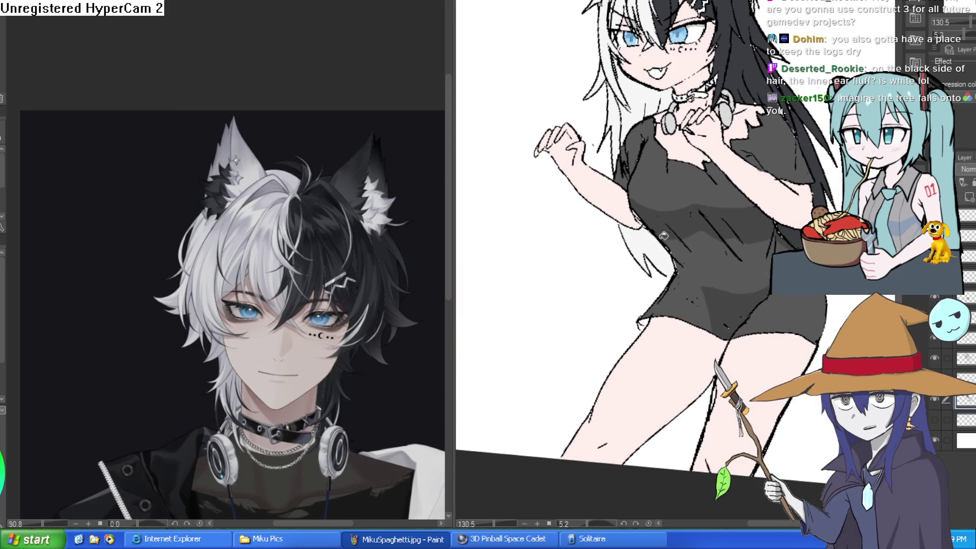
{"action": "scroll", "coordinate": [663, 236], "scroll_direction": "down", "scroll_amount": 1}
{"action": "left_click_drag", "start_coordinate": [663, 236], "coordinate": [674, 201]}
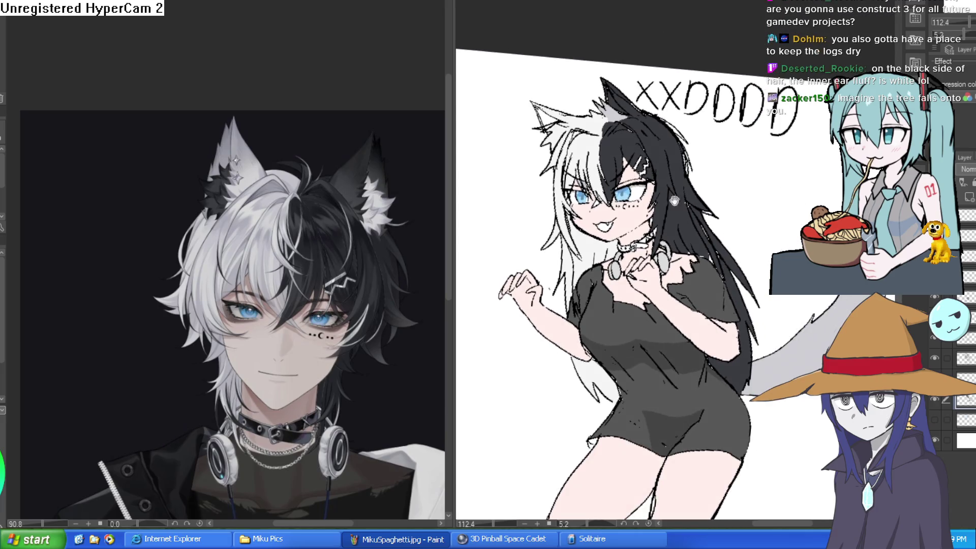
{"action": "scroll", "coordinate": [630, 174], "scroll_direction": "up", "scroll_amount": 5}
{"action": "scroll", "coordinate": [709, 178], "scroll_direction": "down", "scroll_amount": 4}
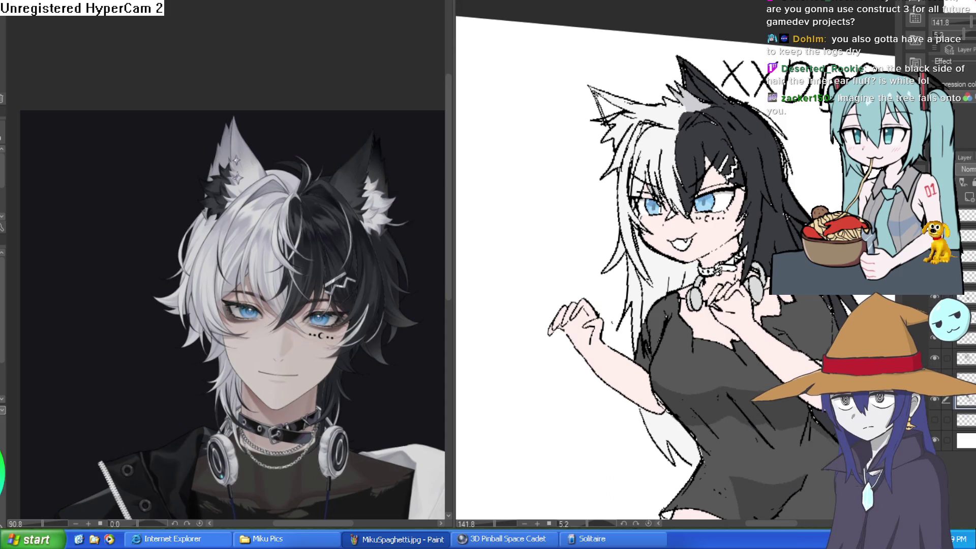
{"action": "scroll", "coordinate": [749, 163], "scroll_direction": "up", "scroll_amount": 10}
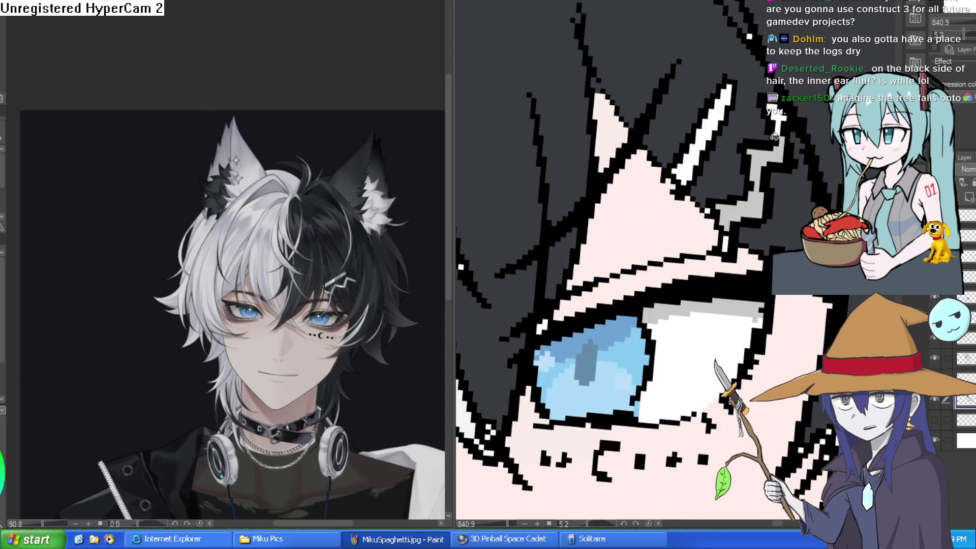
{"action": "scroll", "coordinate": [777, 189], "scroll_direction": "down", "scroll_amount": 10}
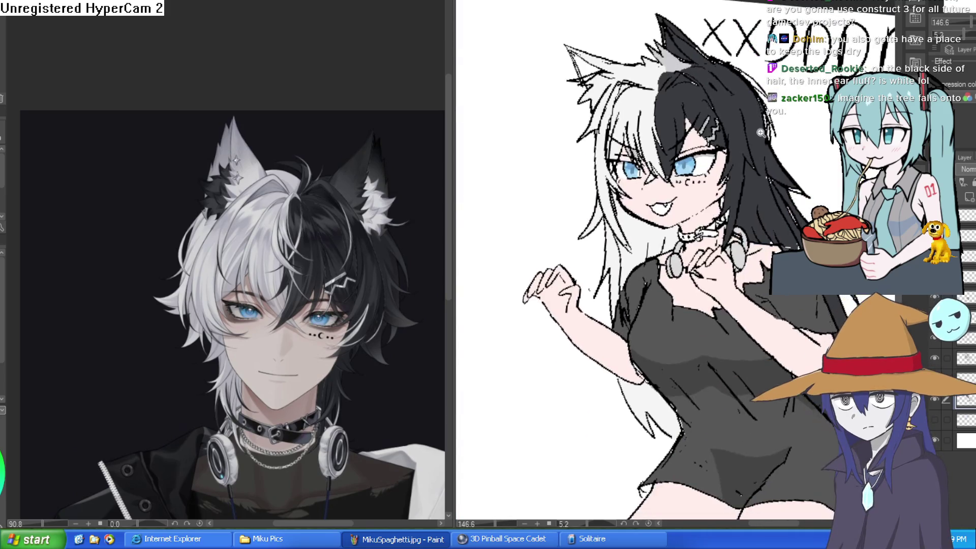
{"action": "scroll", "coordinate": [778, 189], "scroll_direction": "down", "scroll_amount": 3}
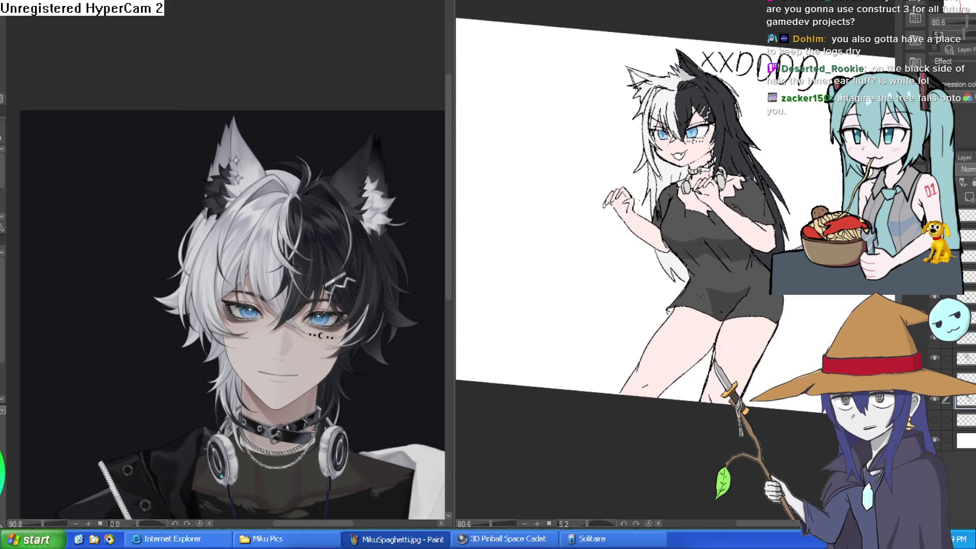
{"action": "scroll", "coordinate": [716, 297], "scroll_direction": "up", "scroll_amount": 15}
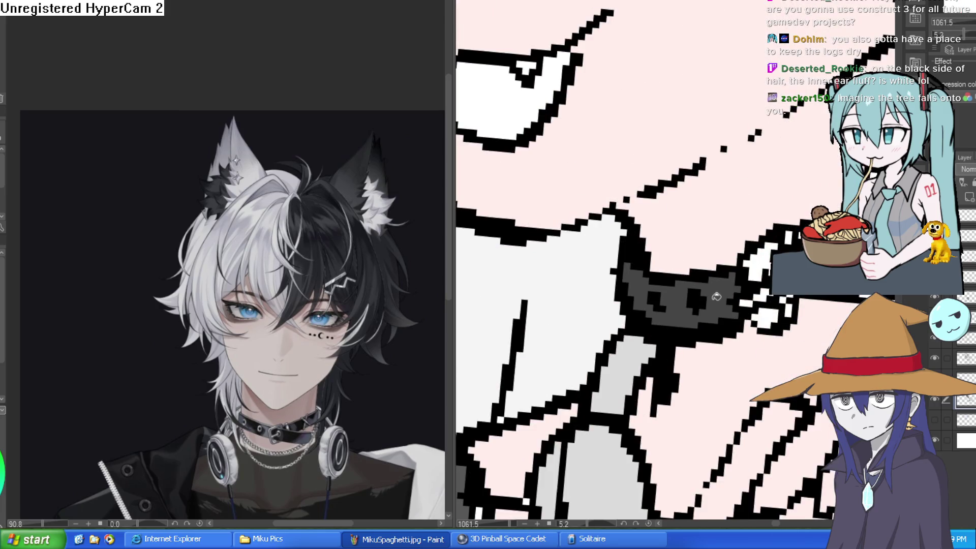
{"action": "left_click_drag", "start_coordinate": [716, 297], "coordinate": [699, 209]}
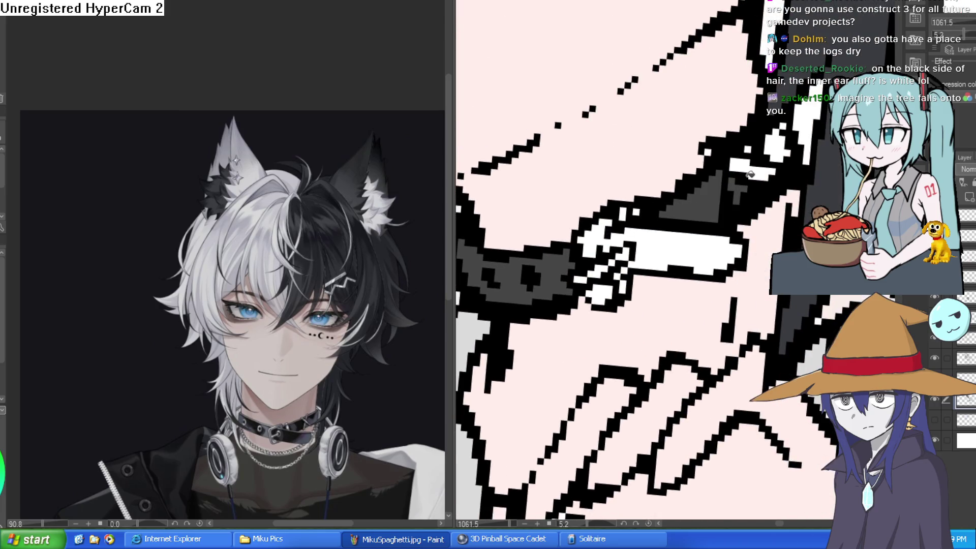
{"action": "scroll", "coordinate": [768, 158], "scroll_direction": "down", "scroll_amount": 2}
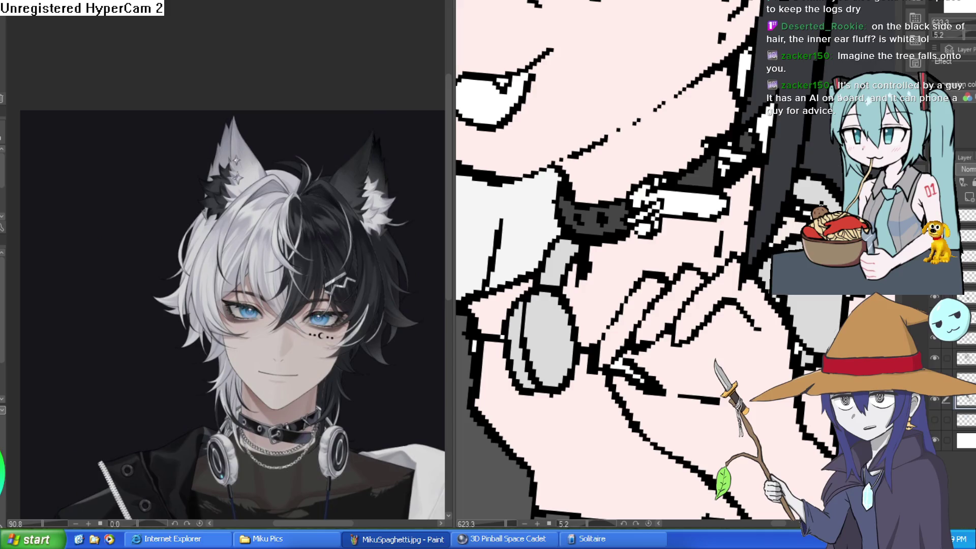
{"action": "key", "text": "alt+Tab"}
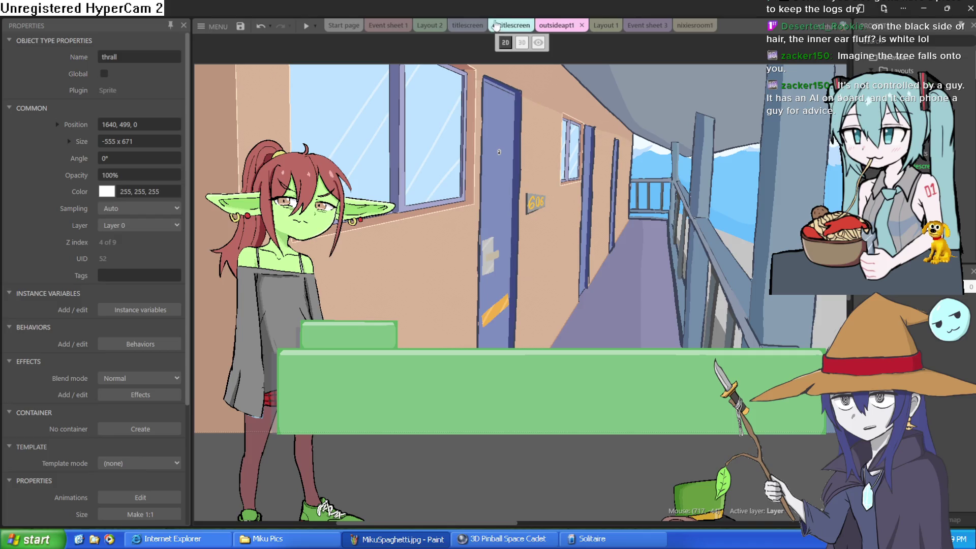
Step: Browse the Layout 2, titlescreen, outsideapt1, Layout 1, Event sheet 3 and nixiesroom1 tabs
{"action": "left_click", "coordinate": [431, 25]}
{"action": "left_click", "coordinate": [465, 26]}
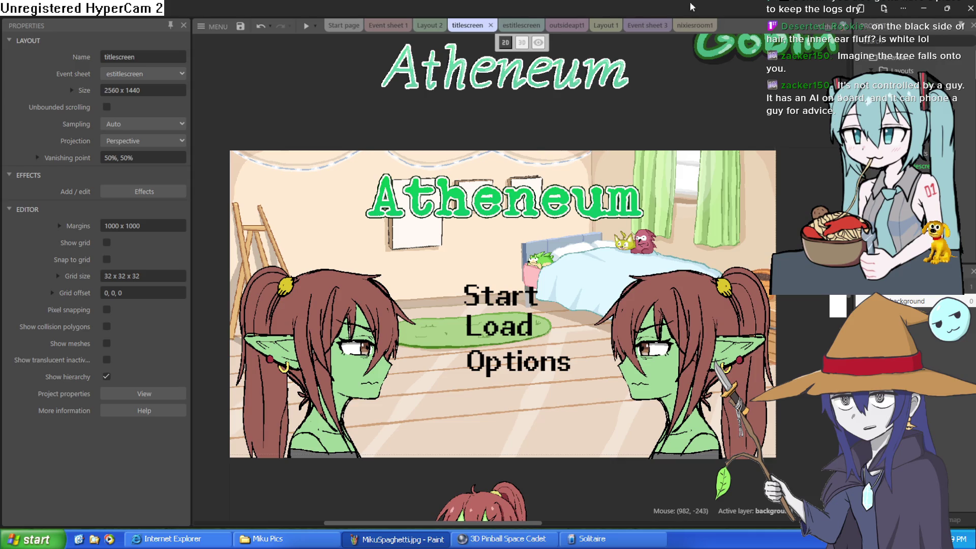
{"action": "left_click", "coordinate": [566, 26]}
{"action": "left_click", "coordinate": [598, 25]}
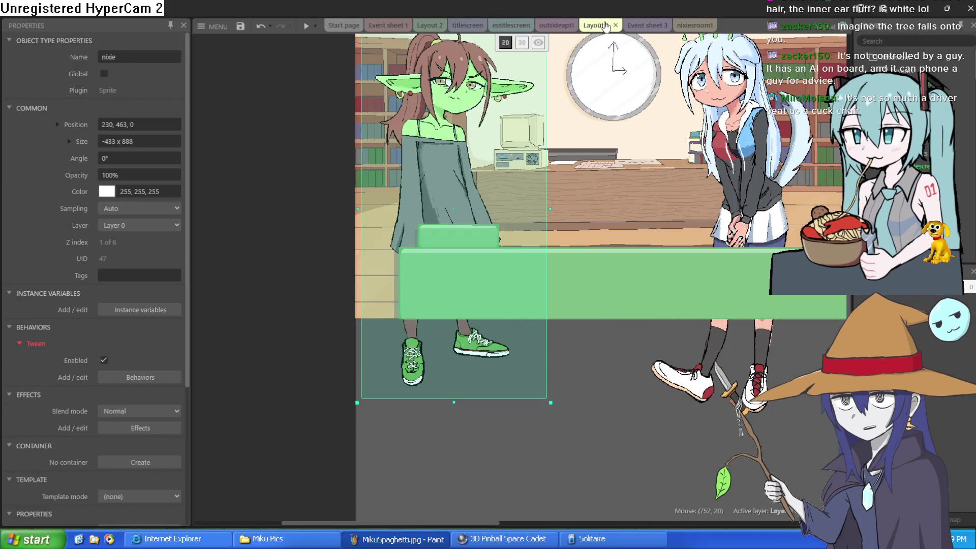
{"action": "left_click", "coordinate": [637, 26]}
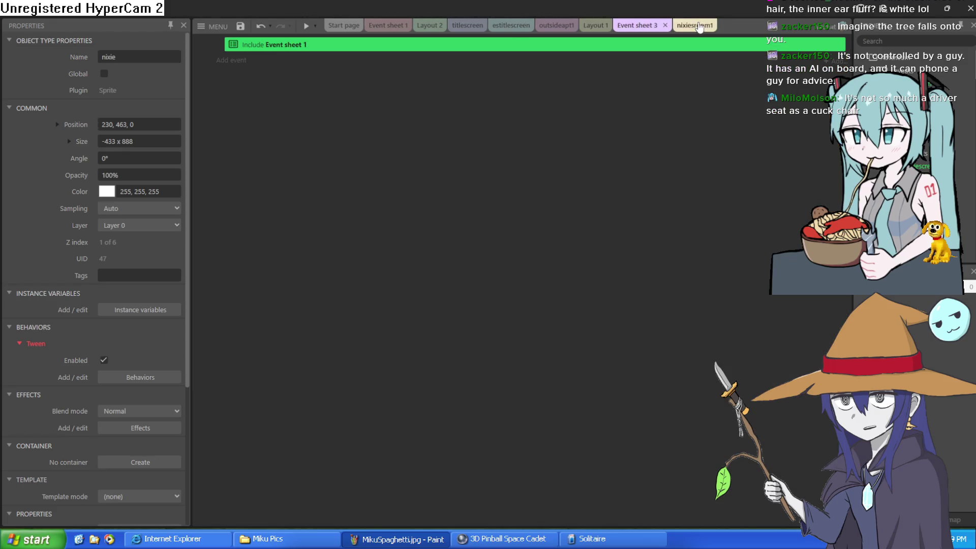
{"action": "left_click", "coordinate": [694, 26]}
{"action": "left_click", "coordinate": [596, 26]}
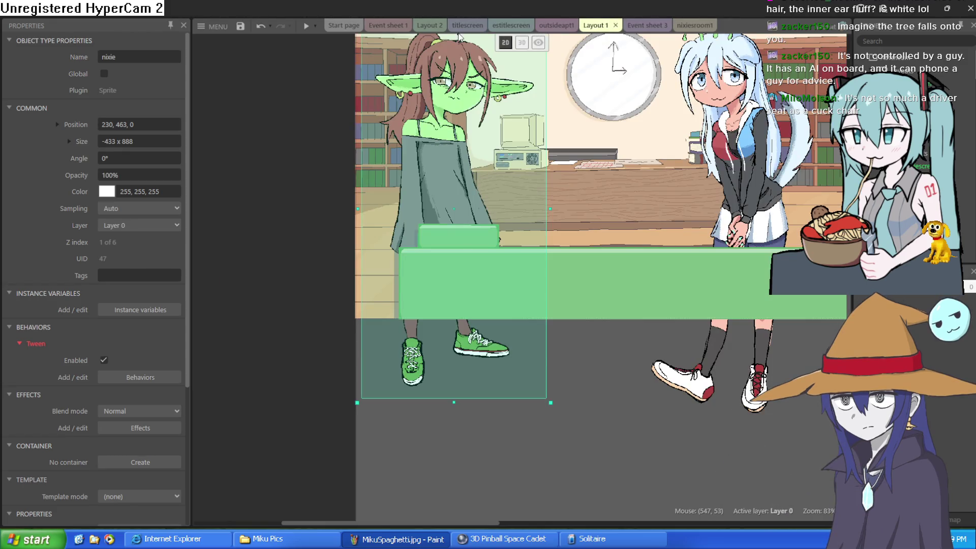
{"action": "left_click", "coordinate": [465, 26]}
{"action": "left_click", "coordinate": [430, 26]}
Step: On Event sheet 1, inspect the goblin dialogue events 2–4 and the On R pressed event
{"action": "left_click", "coordinate": [391, 27]}
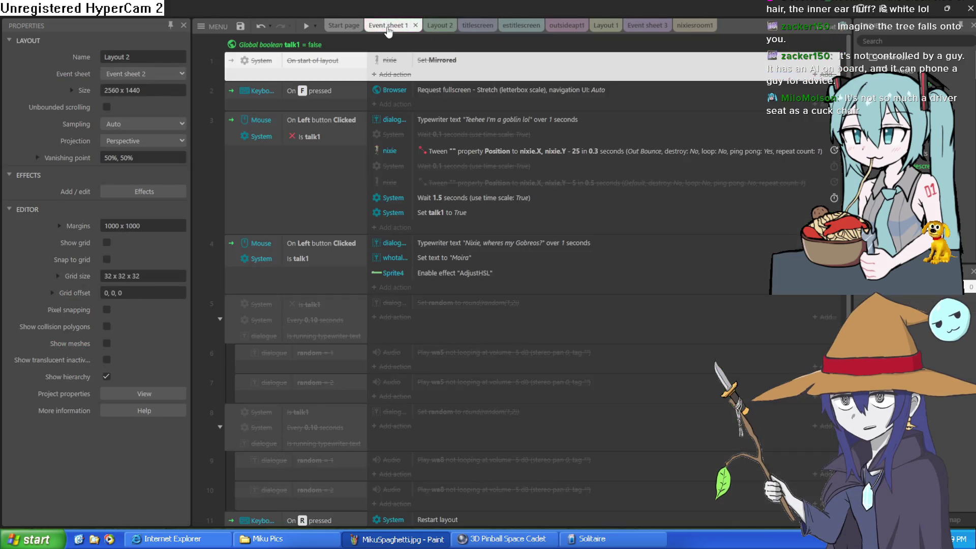
{"action": "scroll", "coordinate": [467, 116], "scroll_direction": "down", "scroll_amount": 1}
{"action": "scroll", "coordinate": [467, 114], "scroll_direction": "up", "scroll_amount": 1}
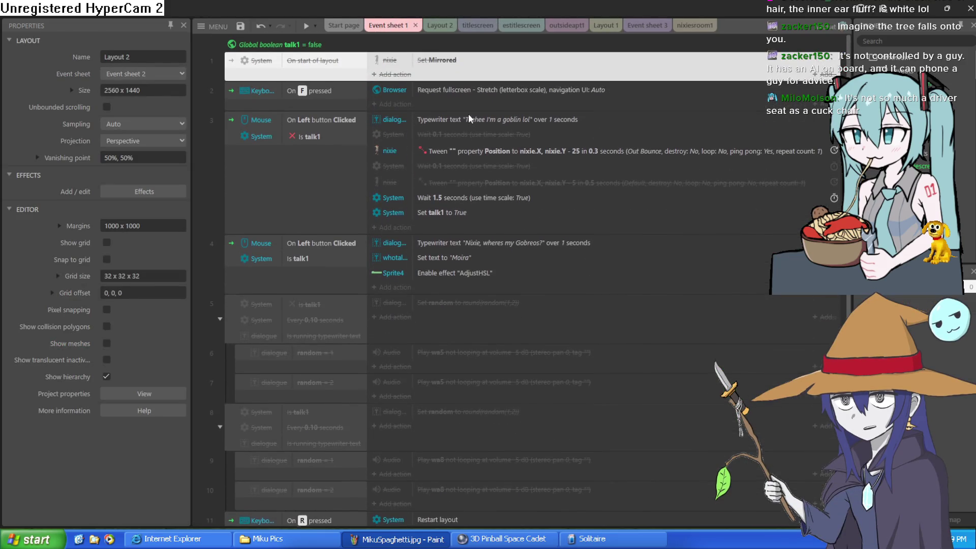
{"action": "left_click", "coordinate": [350, 127]}
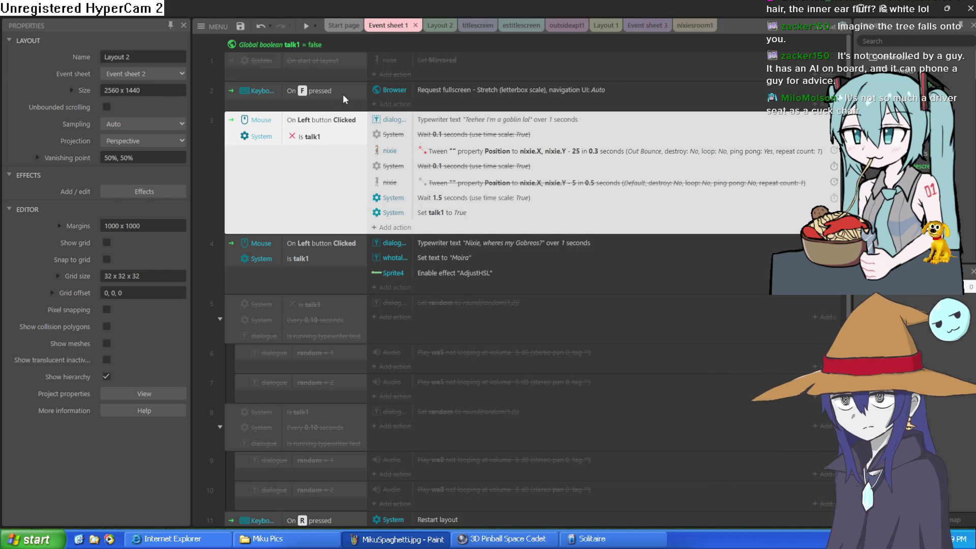
{"action": "left_click", "coordinate": [343, 94]}
{"action": "scroll", "coordinate": [328, 185], "scroll_direction": "down", "scroll_amount": 3}
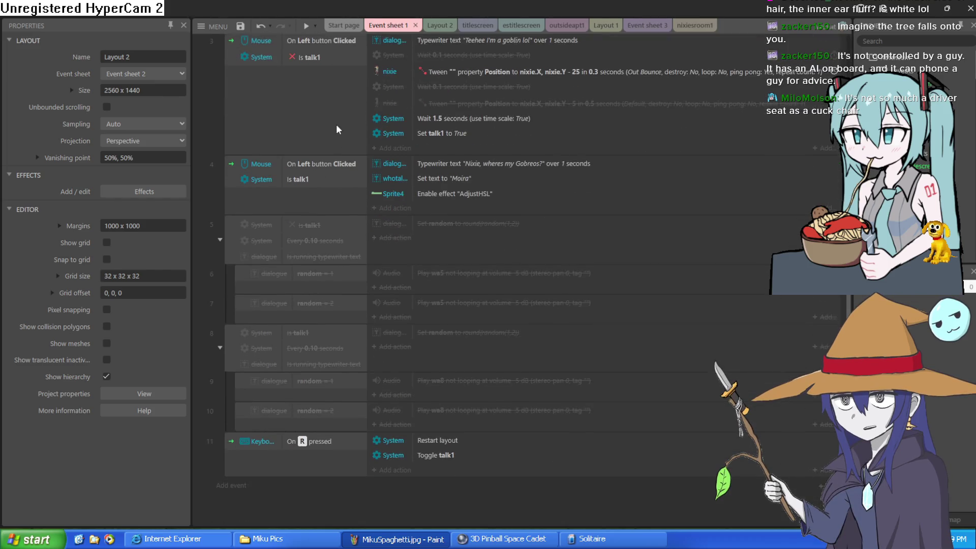
{"action": "left_click", "coordinate": [323, 187]}
{"action": "left_click", "coordinate": [326, 200]}
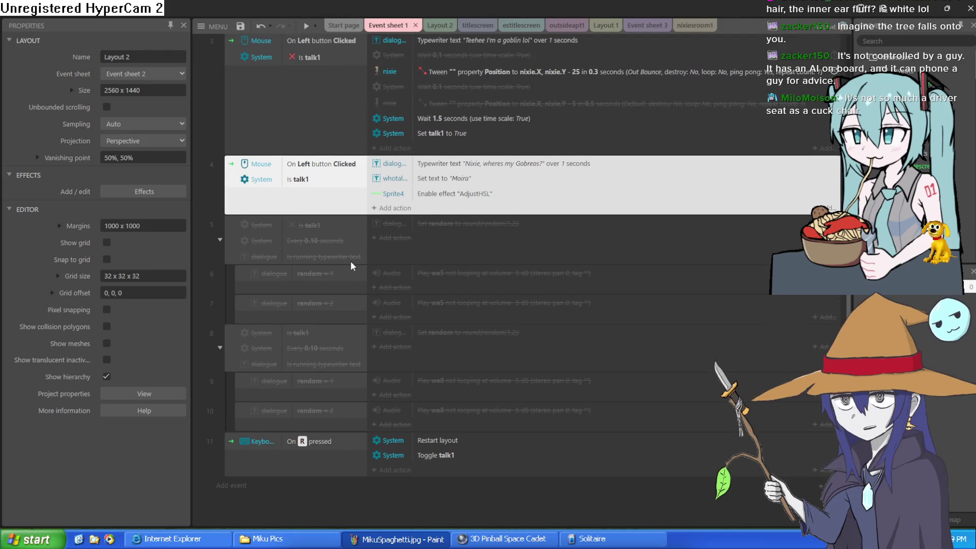
{"action": "left_click", "coordinate": [326, 468]}
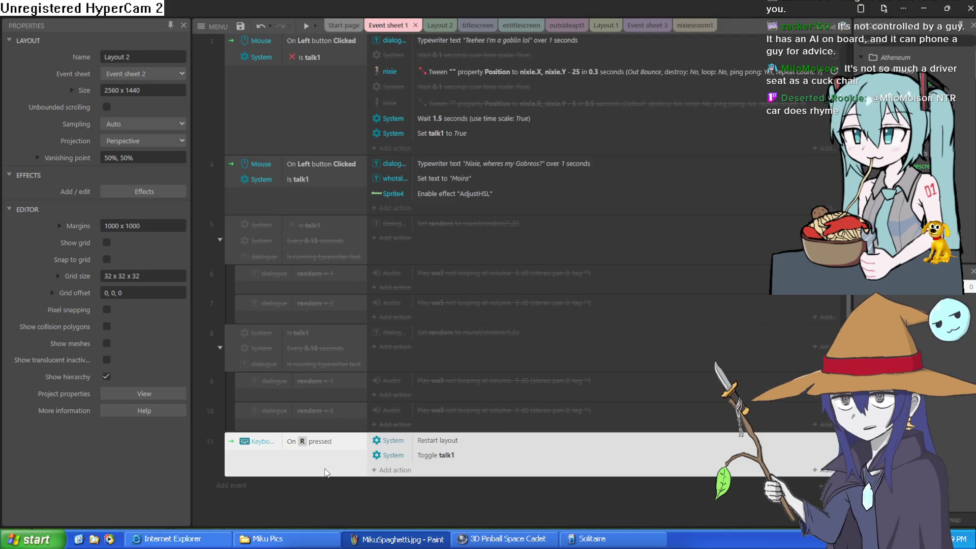
{"action": "scroll", "coordinate": [354, 380], "scroll_direction": "up", "scroll_amount": 3}
{"action": "scroll", "coordinate": [354, 377], "scroll_direction": "up", "scroll_amount": 1}
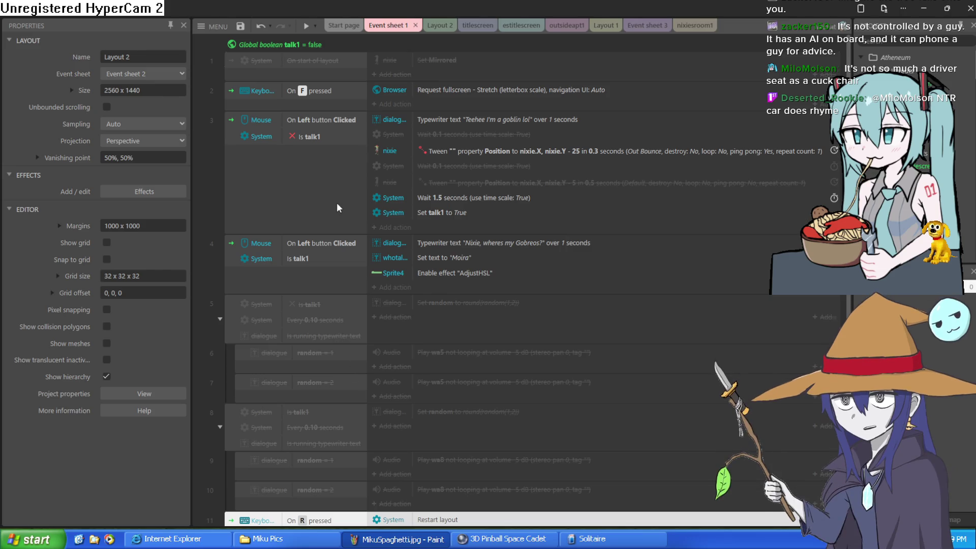
Step: Re-check event 3, the Moira dialogue event 4, On R pressed and the disabled On start of layout
{"action": "left_click", "coordinate": [337, 202]}
{"action": "left_click", "coordinate": [341, 71]}
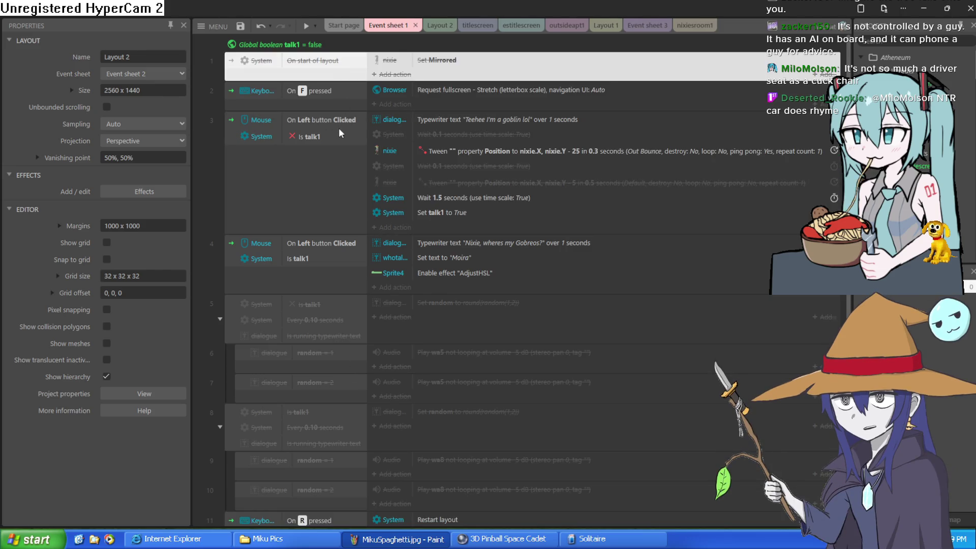
{"action": "left_click", "coordinate": [338, 161]}
{"action": "scroll", "coordinate": [339, 184], "scroll_direction": "down", "scroll_amount": 3}
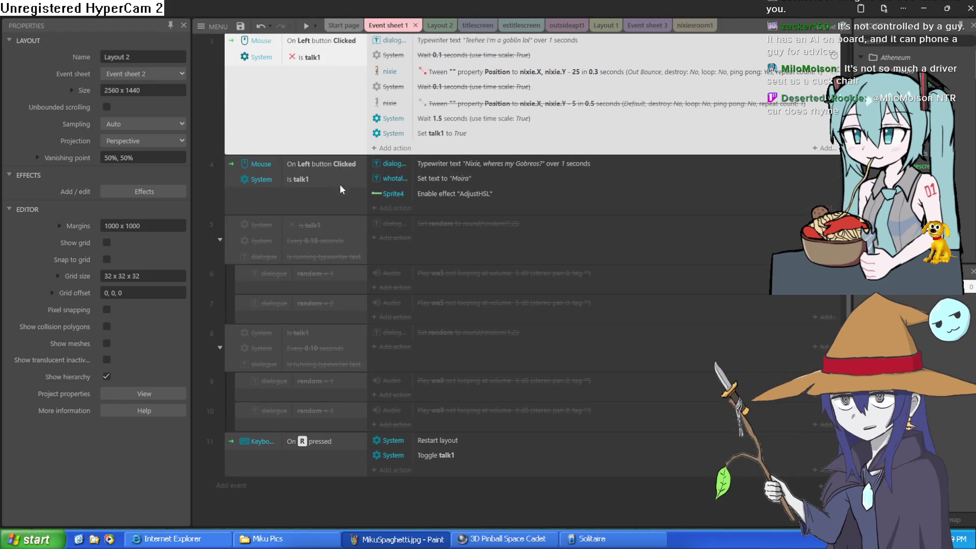
{"action": "left_click", "coordinate": [338, 192]}
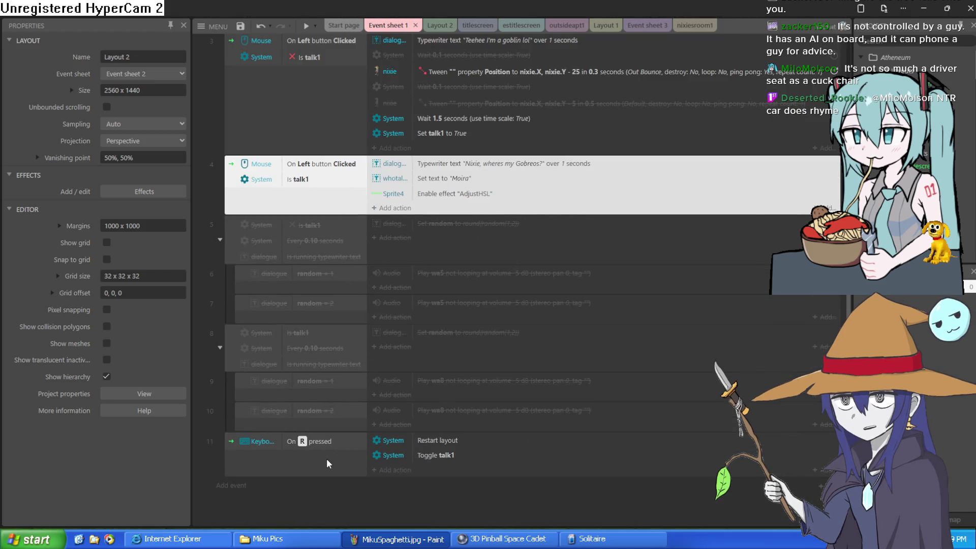
{"action": "left_click", "coordinate": [327, 459]}
{"action": "scroll", "coordinate": [343, 411], "scroll_direction": "up", "scroll_amount": 3}
{"action": "left_click", "coordinate": [340, 270]}
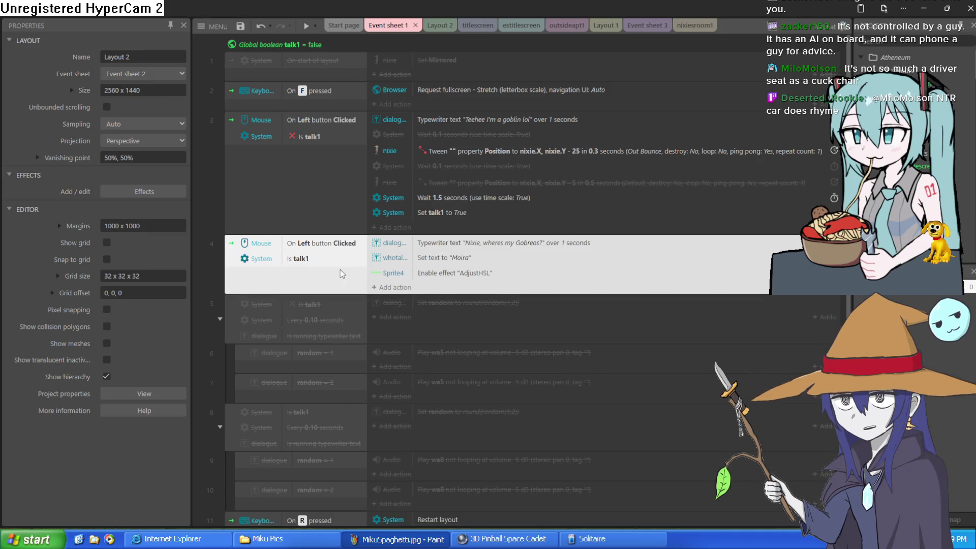
{"action": "left_click", "coordinate": [340, 188]}
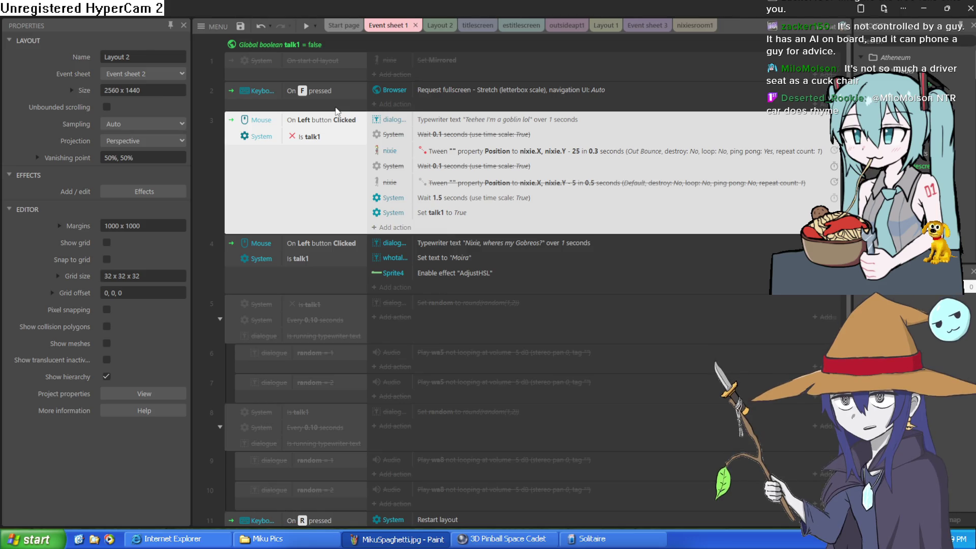
{"action": "left_click", "coordinate": [351, 77]}
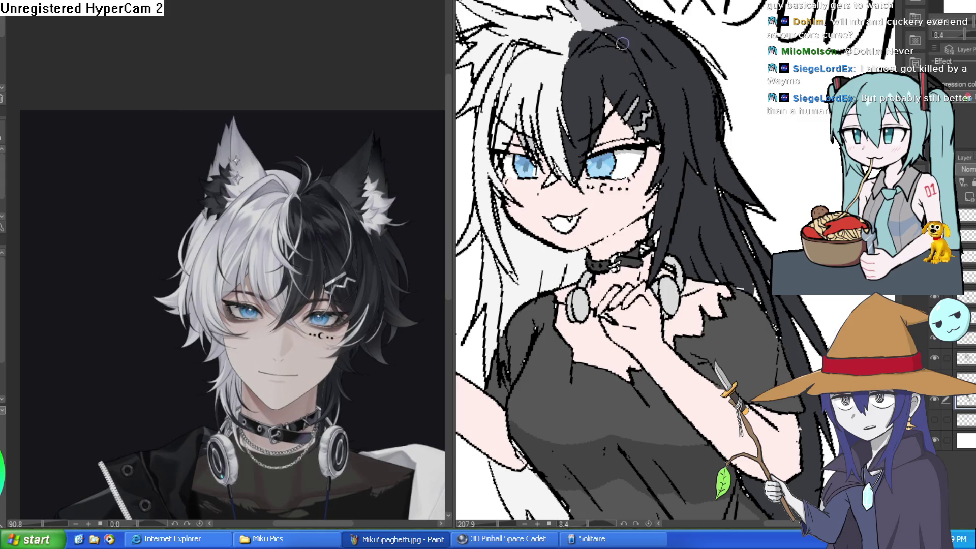
Step: Rotate the canvas to angle the hair, then paint grey over the white strand-tip gaps
{"action": "left_click_drag", "start_coordinate": [602, 37], "coordinate": [726, 6]}
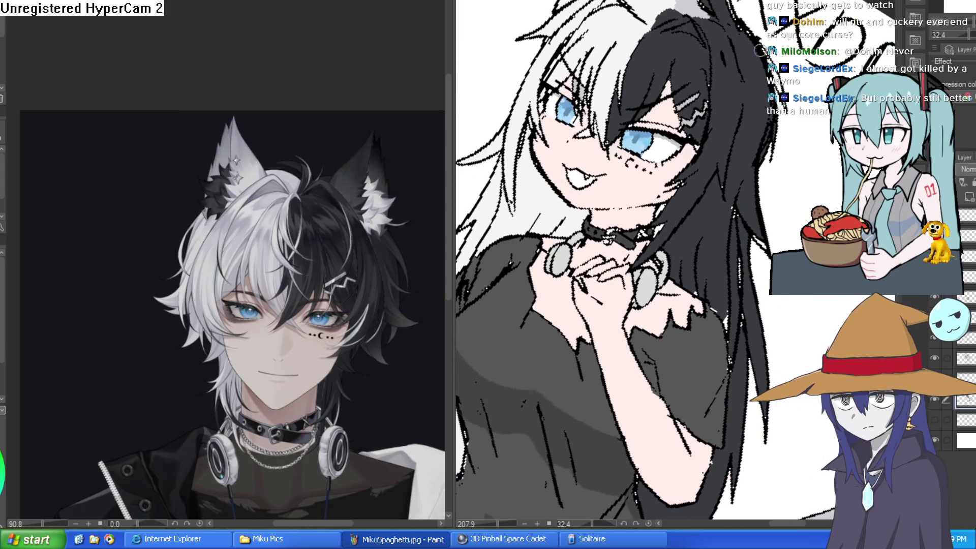
{"action": "scroll", "coordinate": [722, 20], "scroll_direction": "up", "scroll_amount": 1}
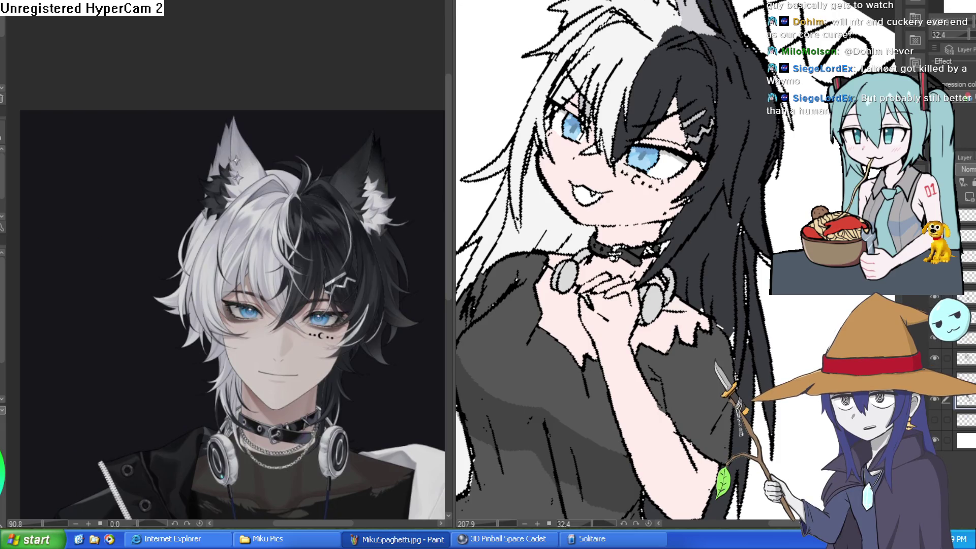
{"action": "scroll", "coordinate": [676, 259], "scroll_direction": "up", "scroll_amount": 2}
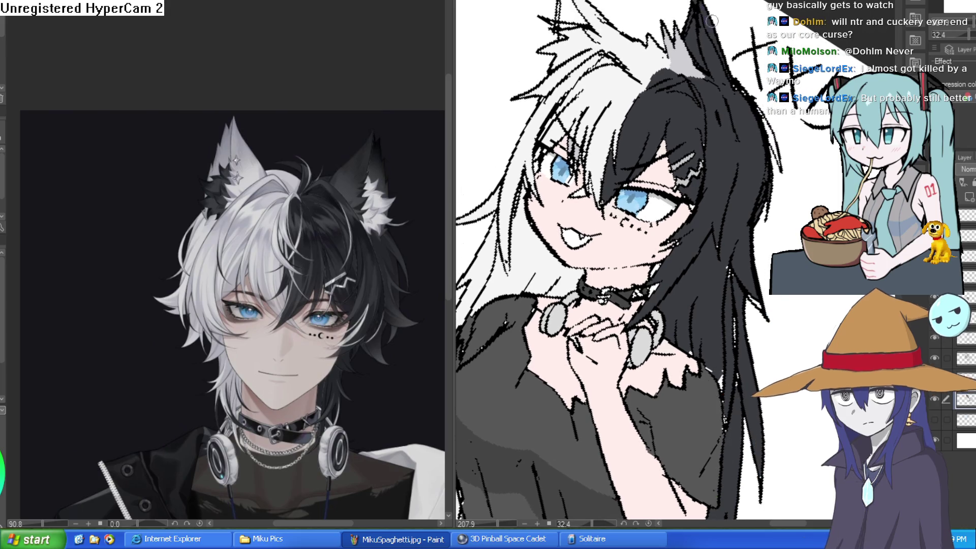
{"action": "mouse_move", "coordinate": [757, 106]}
{"action": "left_mouse_down"}
{"action": "mouse_move", "coordinate": [794, 133]}
{"action": "mouse_move", "coordinate": [762, 101]}
{"action": "left_mouse_up"}
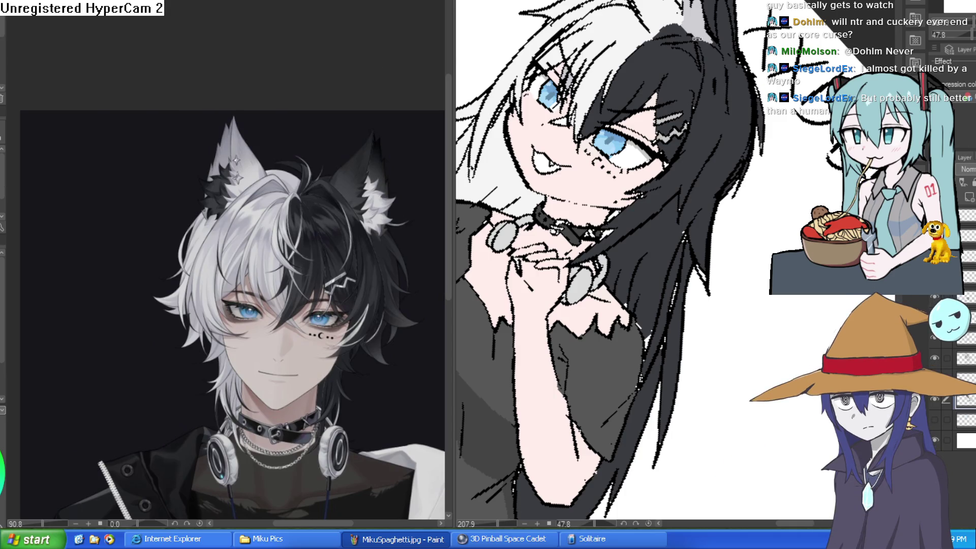
{"action": "left_click_drag", "start_coordinate": [795, 104], "coordinate": [808, 126]}
{"action": "scroll", "coordinate": [803, 114], "scroll_direction": "up", "scroll_amount": 4}
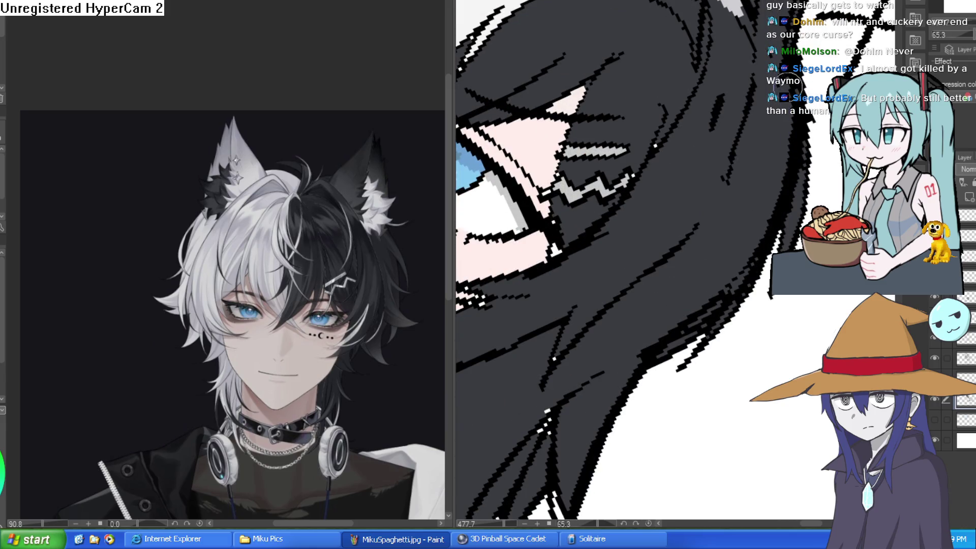
{"action": "mouse_move", "coordinate": [783, 242]}
{"action": "left_mouse_down"}
{"action": "mouse_move", "coordinate": [774, 173]}
{"action": "mouse_move", "coordinate": [693, 388]}
{"action": "mouse_move", "coordinate": [681, 269]}
{"action": "mouse_move", "coordinate": [682, 285]}
{"action": "left_mouse_up"}
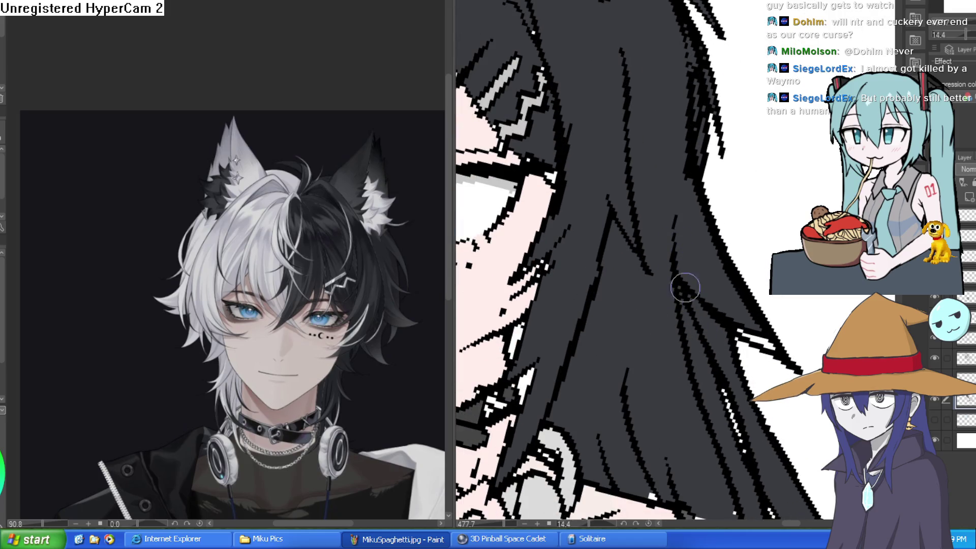
{"action": "left_click_drag", "start_coordinate": [751, 337], "coordinate": [768, 344]}
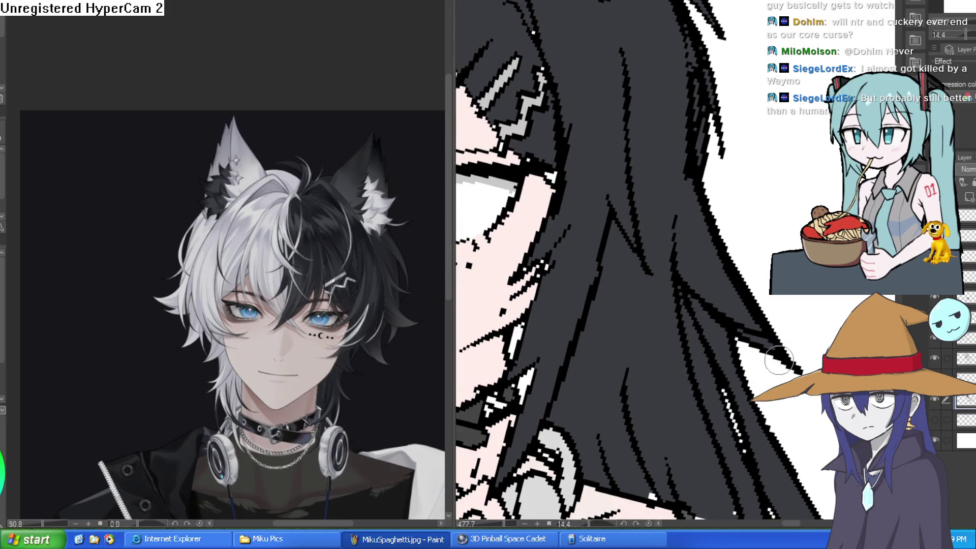